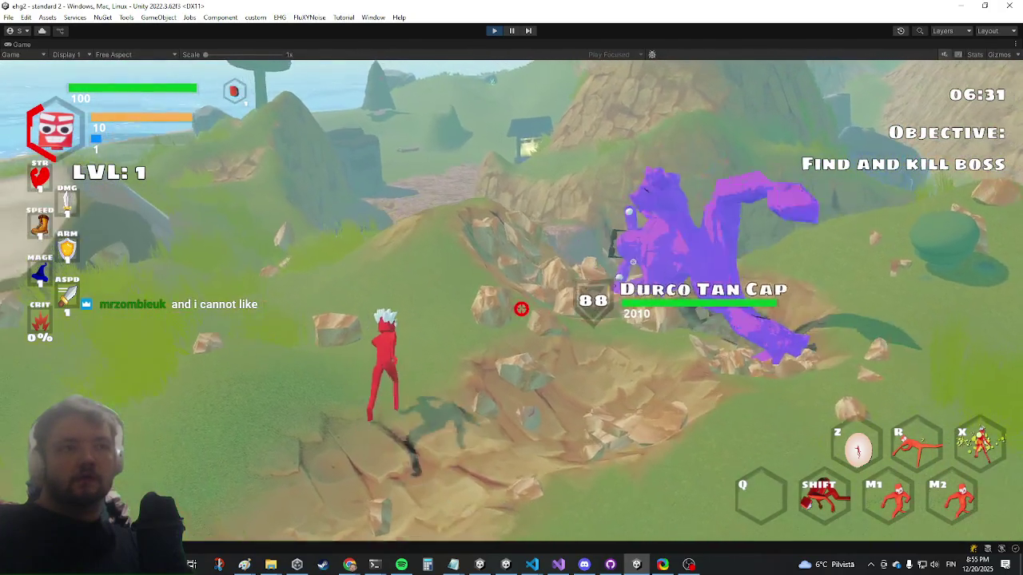
# Step: Playtest the Durco Tan Cap fight, running and dashing underneath and around the boss
pyautogui.press('w')
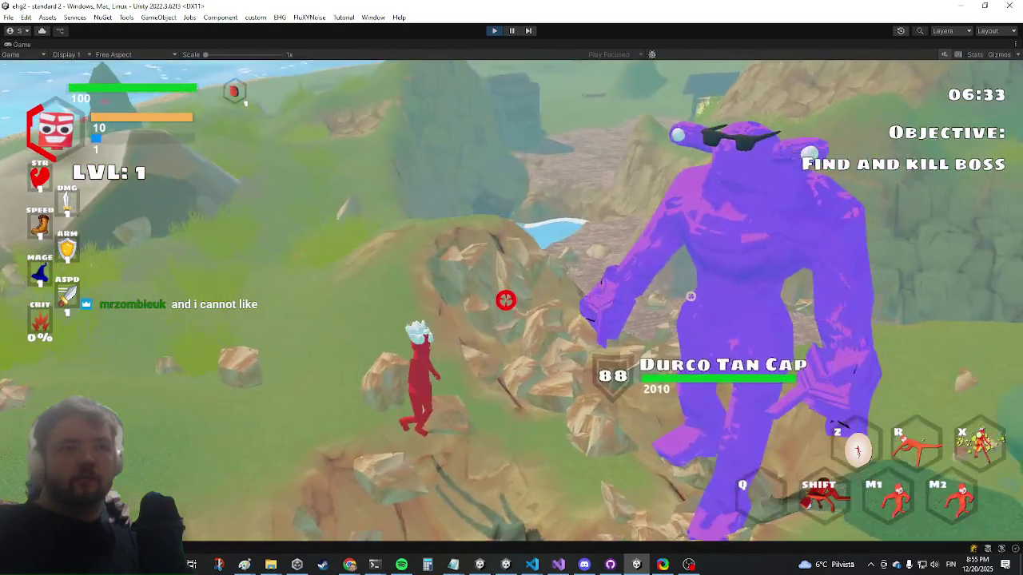
pyautogui.press('w')
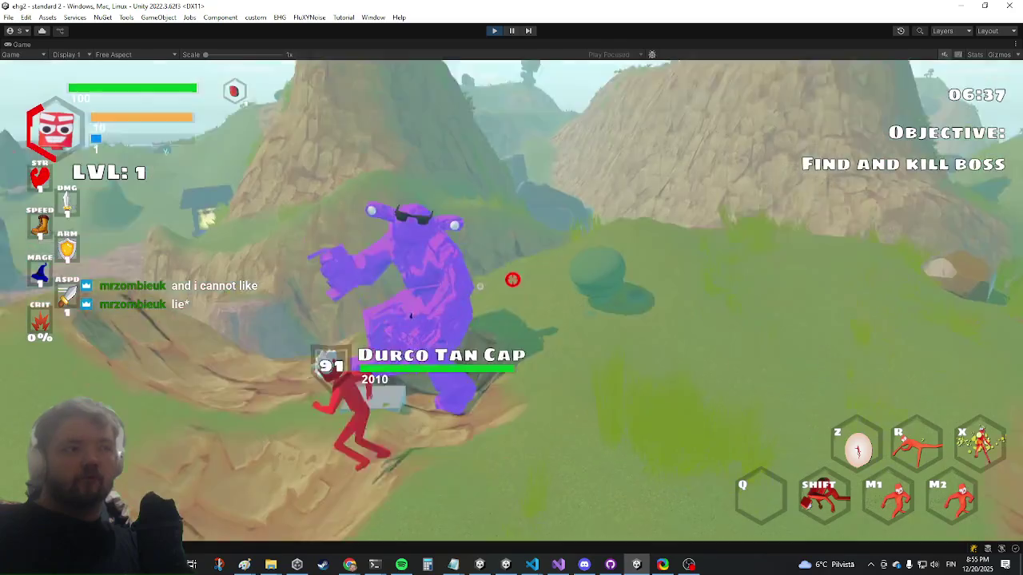
pyautogui.press('shift')
pyautogui.press('w')
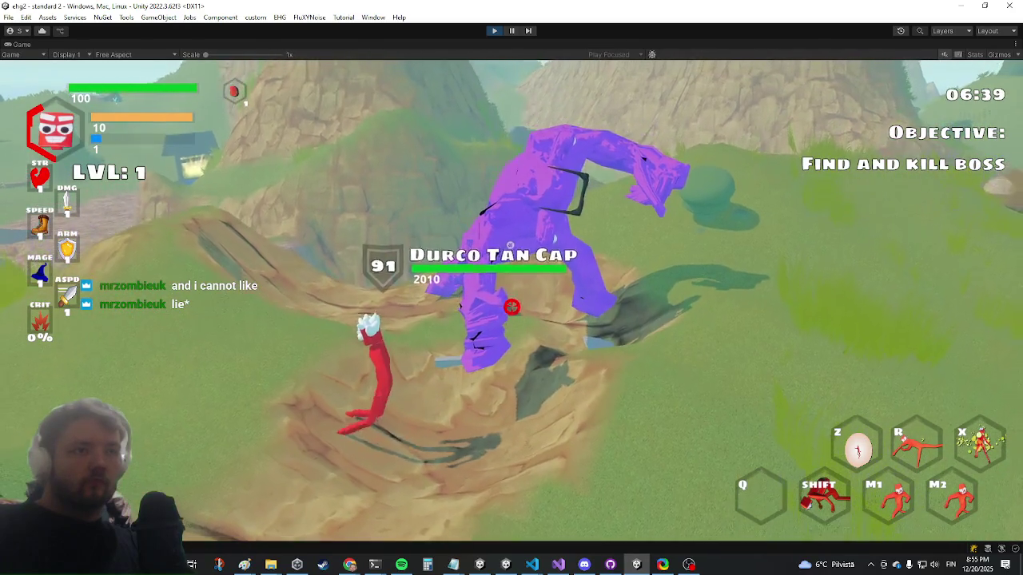
pyautogui.press('w')
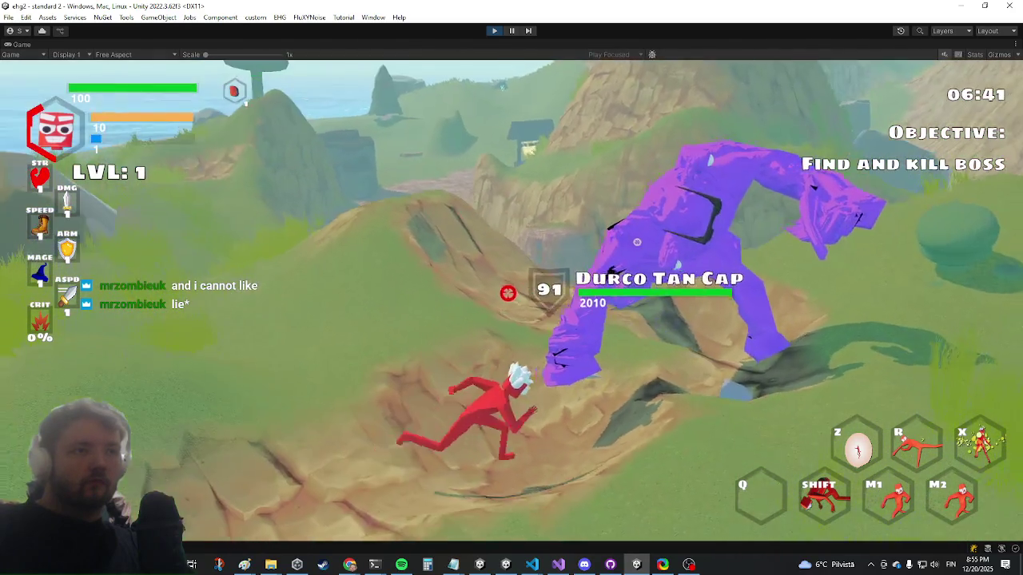
pyautogui.press('w')
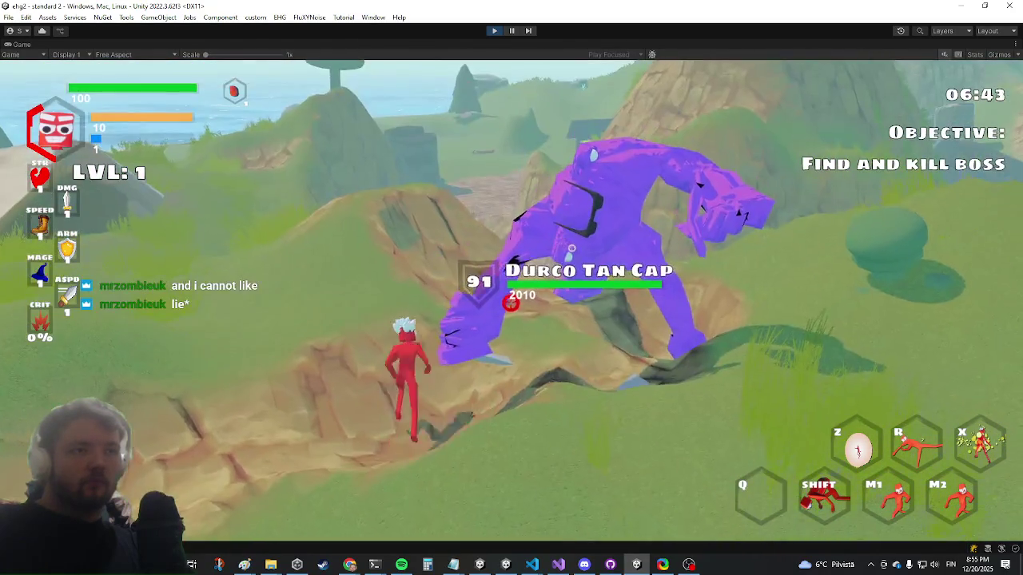
pyautogui.press('w')
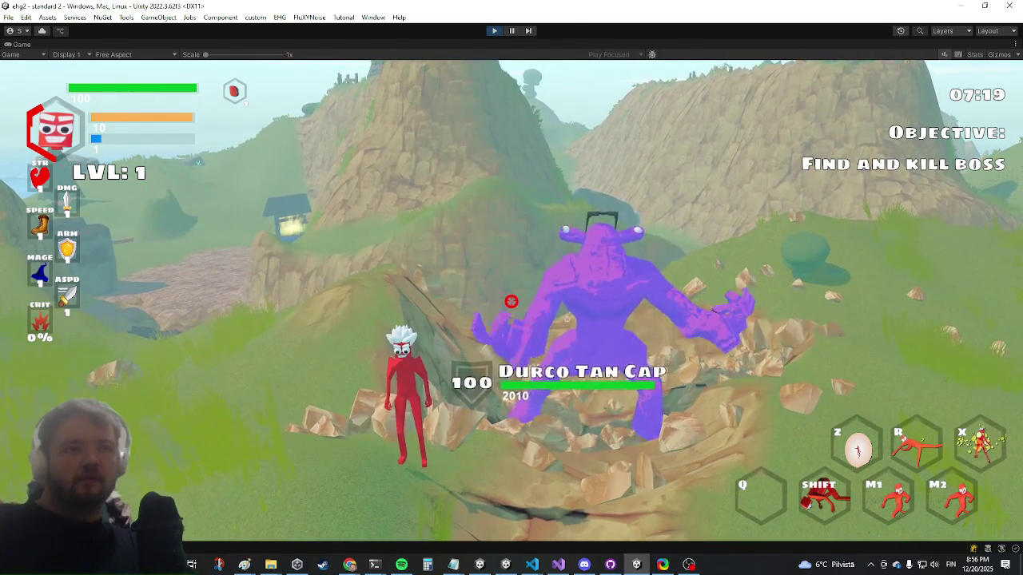
pyautogui.press('w')
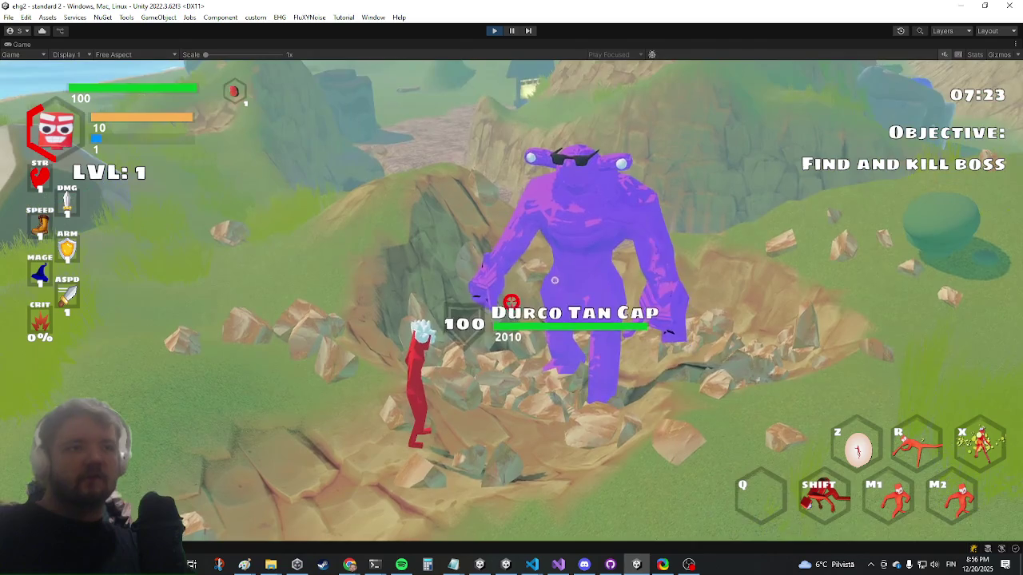
# Step: Switch away from the Unity game to the Chrome Twitch stream window
pyautogui.hotkey('alt', 'Tab')
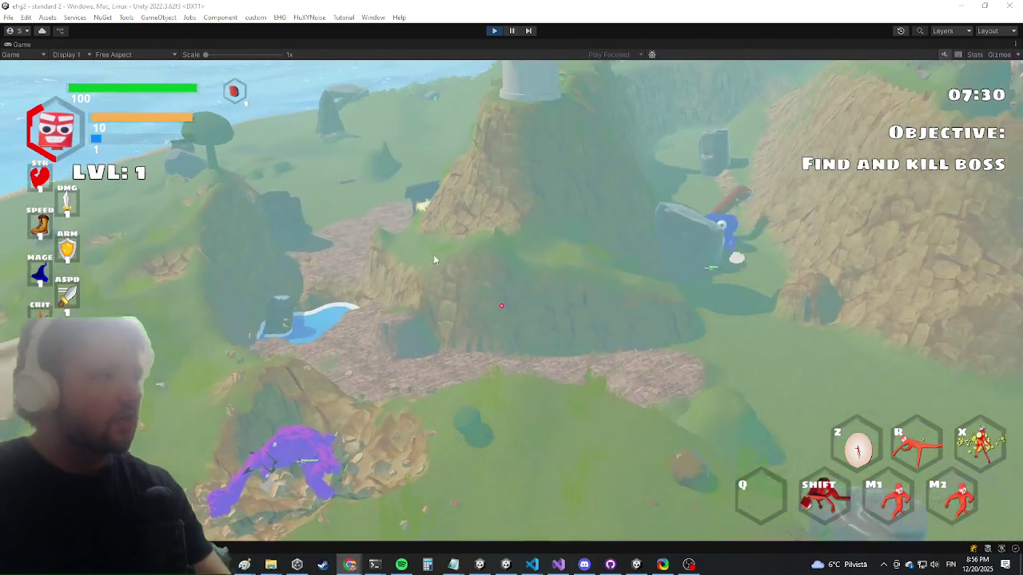
pyautogui.press('super')
pyautogui.press('super+d')
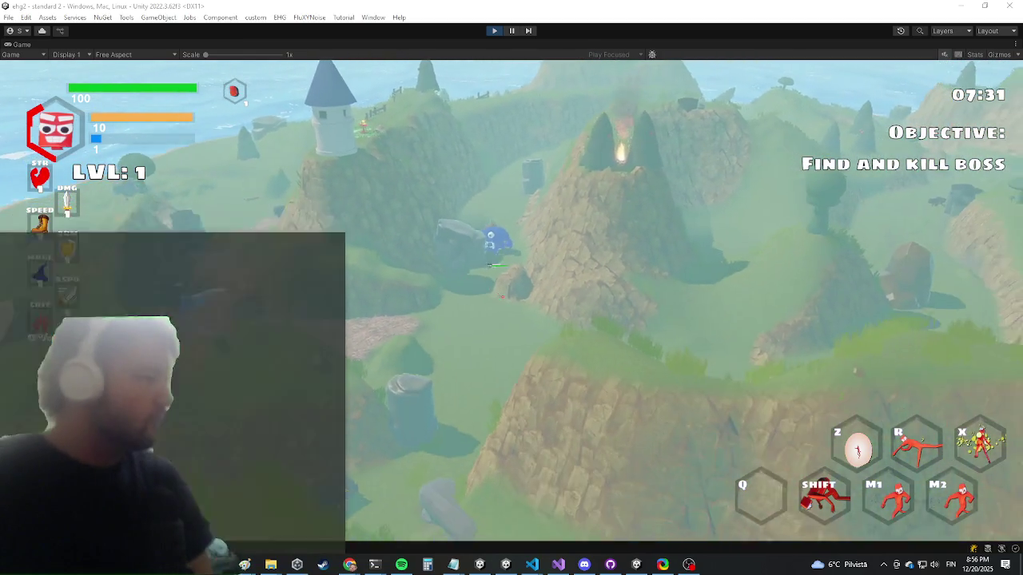
pyautogui.press('super+d')
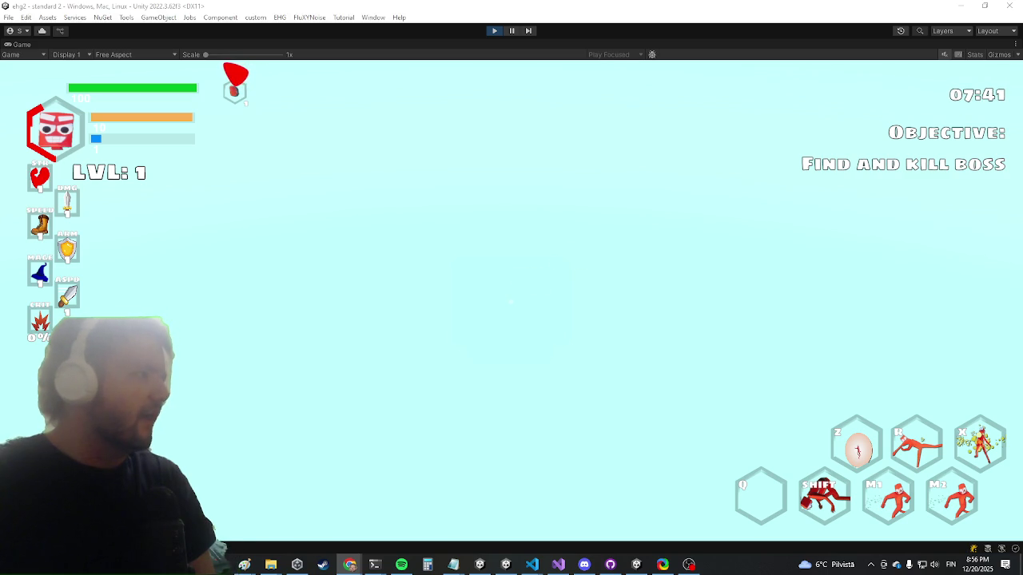
pyautogui.hotkey('alt', 'Tab')
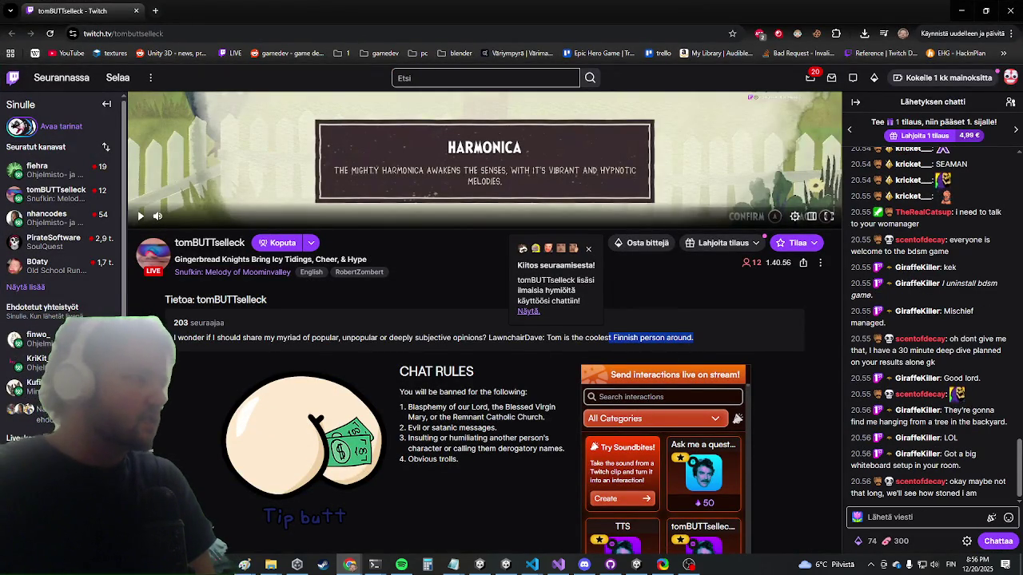
# Step: Post 'torilla tavataan' in the Twitch chat, then minimize Chrome to reveal the game
pyautogui.hotkey('alt', 'Tab')
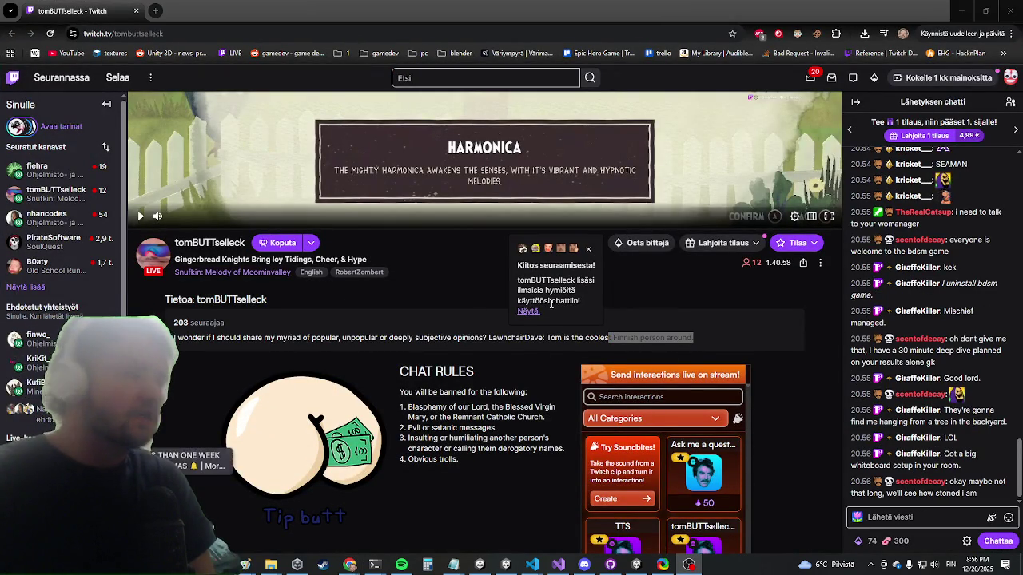
pyautogui.scroll(3, 552, 304)
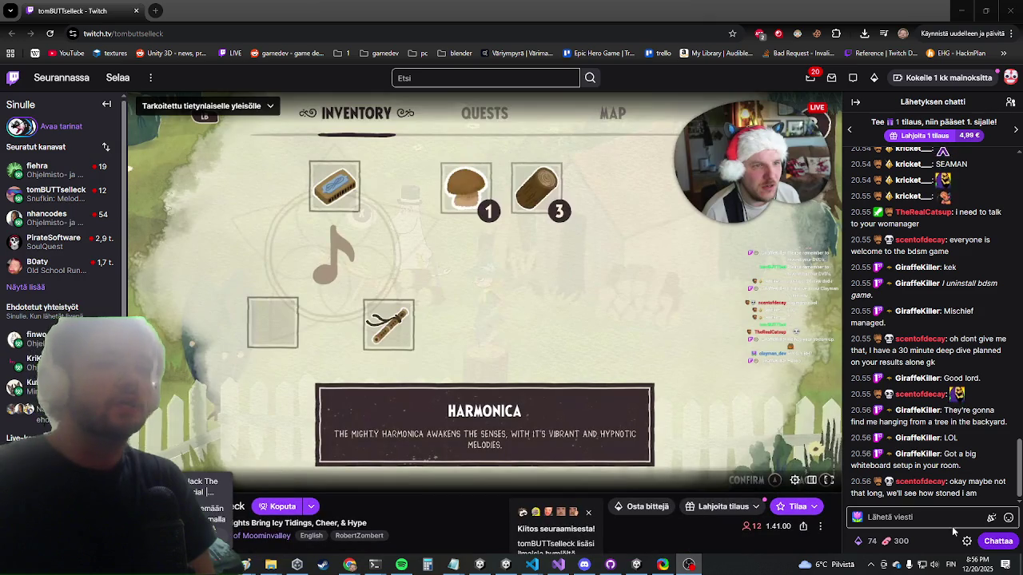
pyautogui.click(919, 517)
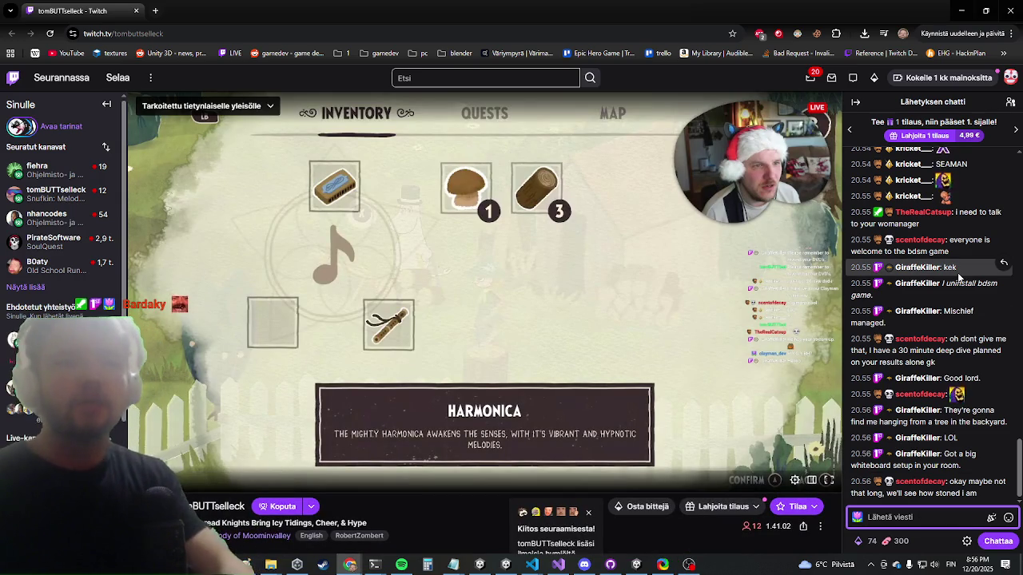
pyautogui.write('torilla tavataa')
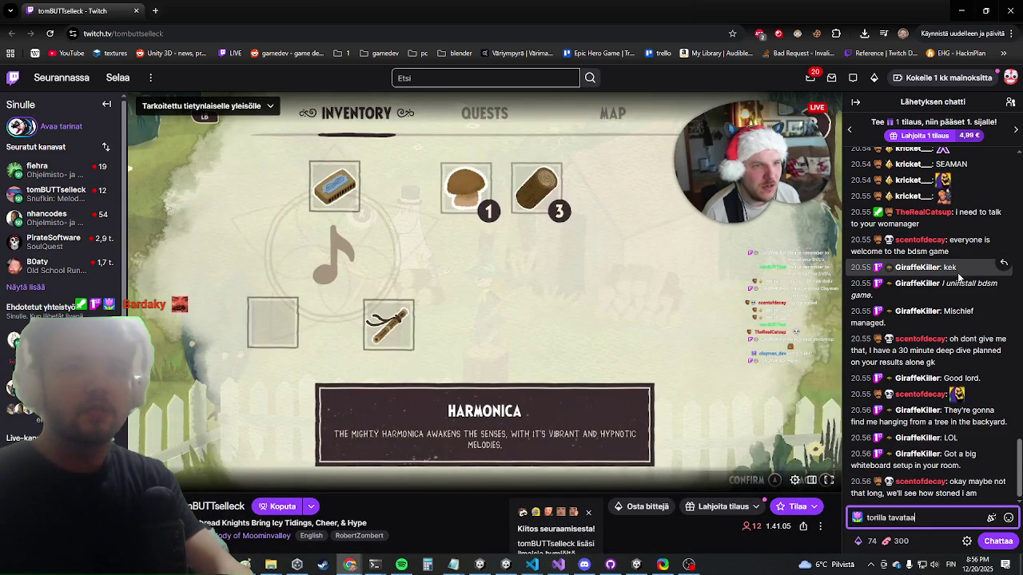
pyautogui.write('n')
pyautogui.press('Return')
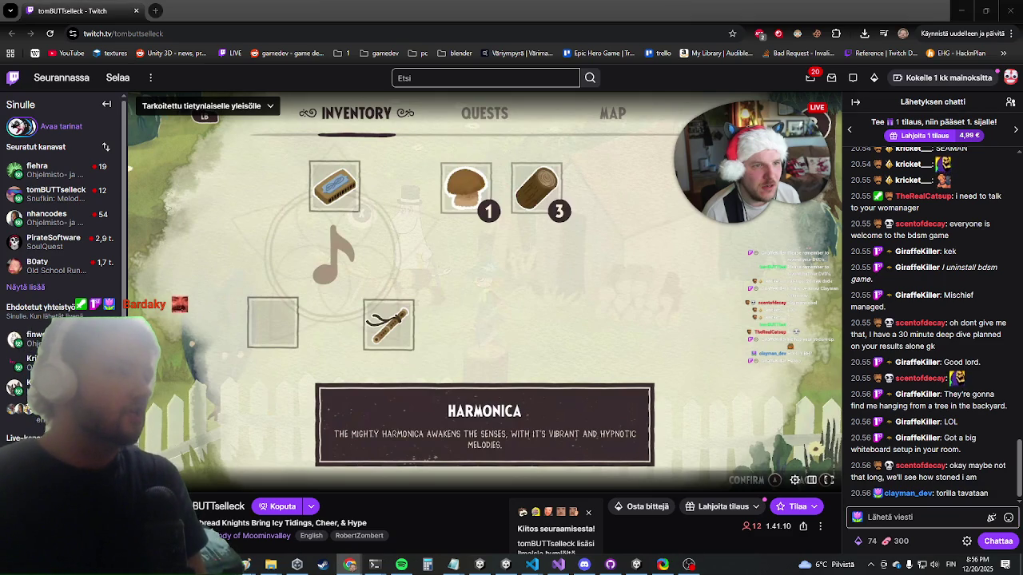
pyautogui.click(350, 564)
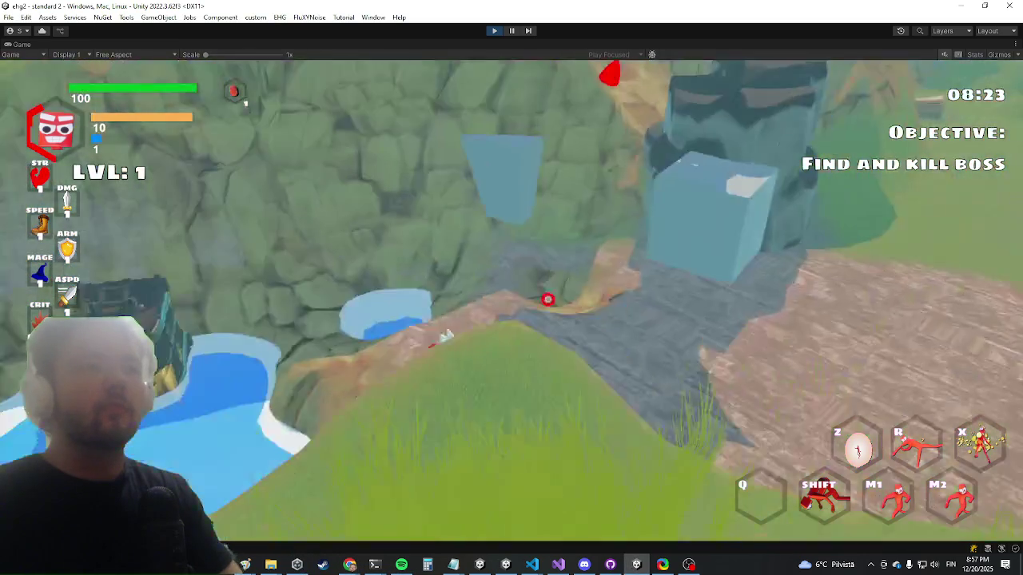
# Step: Climb the rock wall and dash near the boss, then exit play mode with Ctrl+P
pyautogui.press('shift')
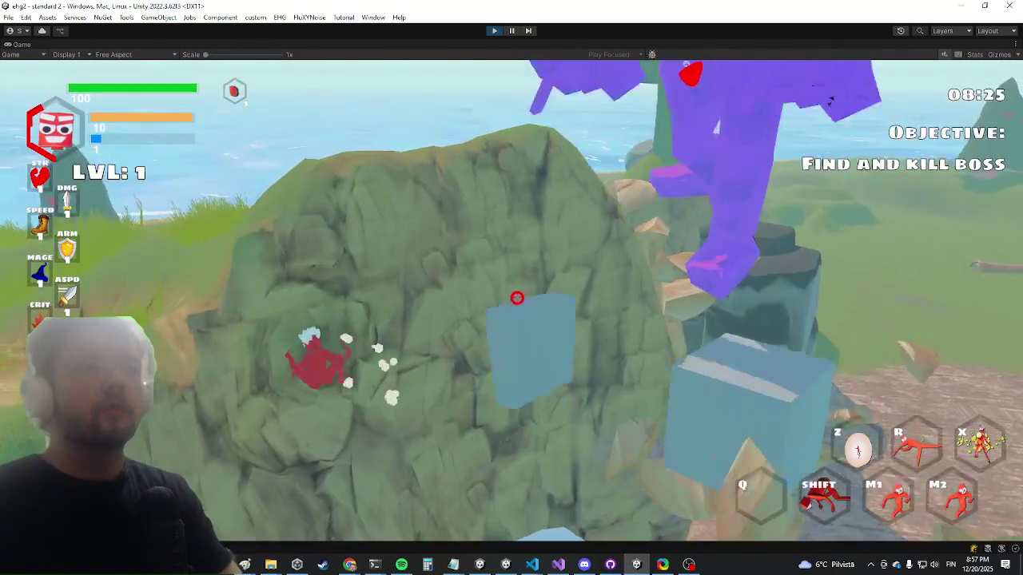
pyautogui.press('w')
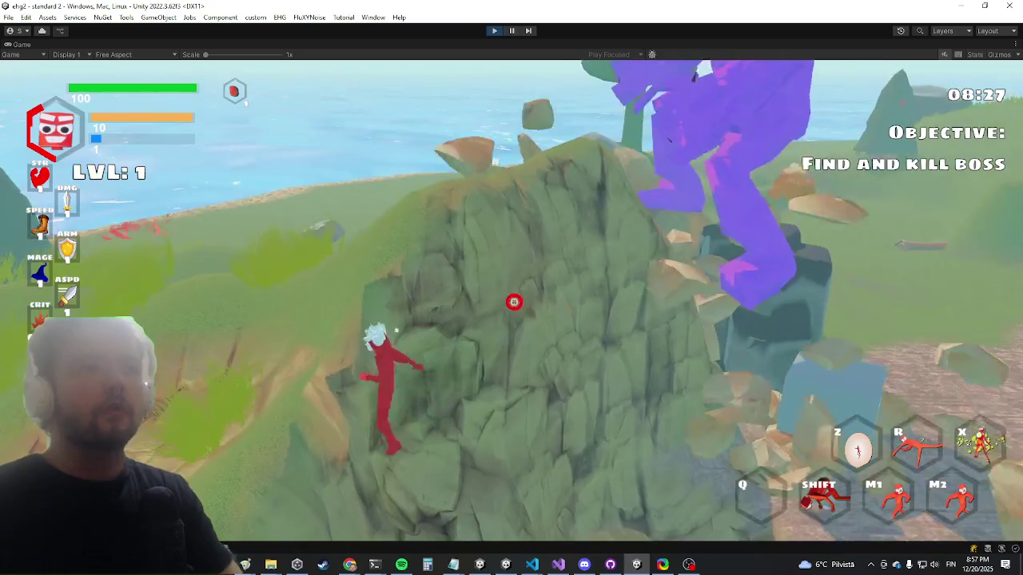
pyautogui.press('shift')
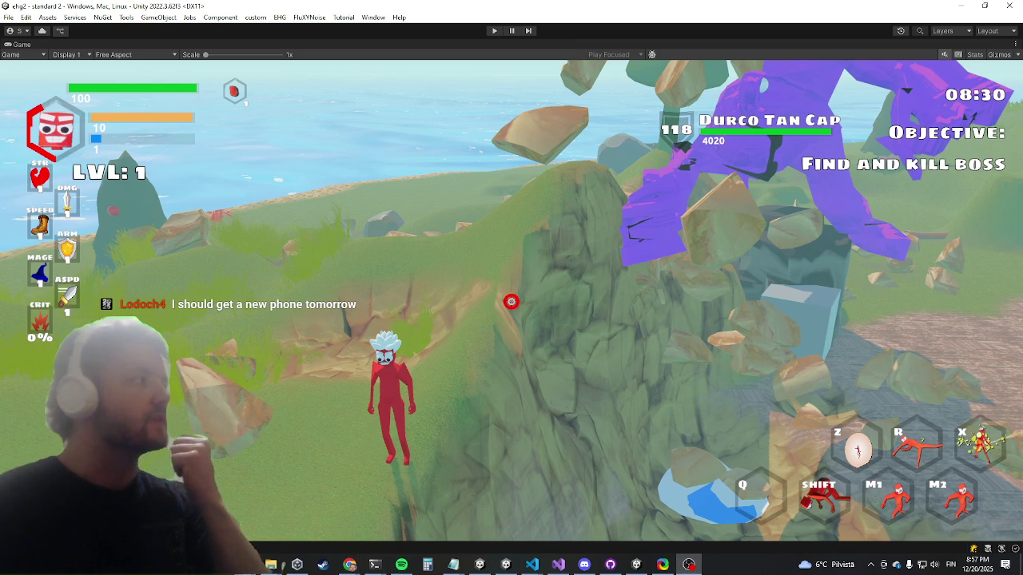
pyautogui.hotkey('ctrl', 'p')
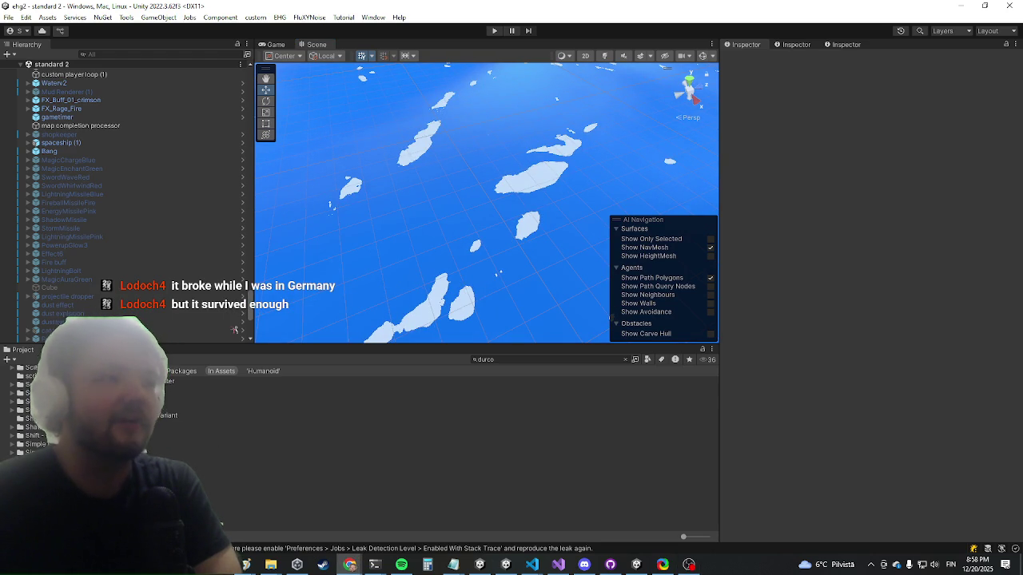
# Step: Open the durco encounter prefab in Prefab Mode from the Project window
pyautogui.click(319, 380)
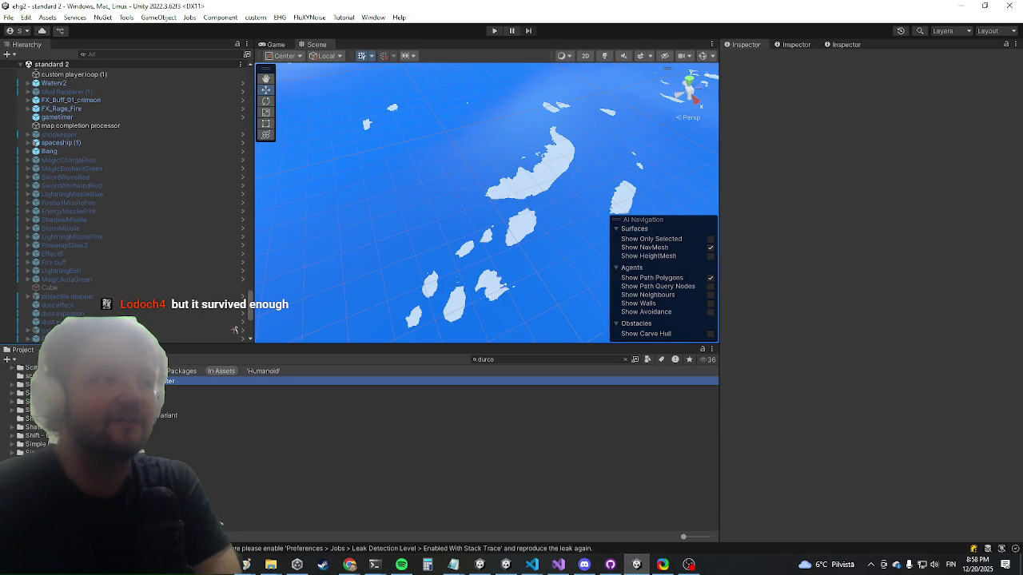
pyautogui.doubleClick(320, 380)
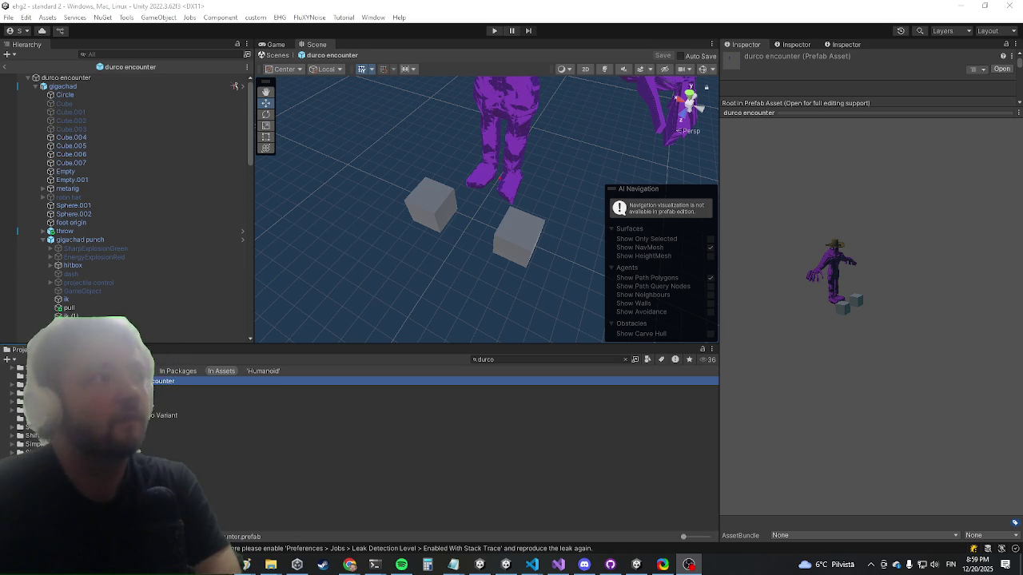
pyautogui.hotkey('alt', 'Tab')
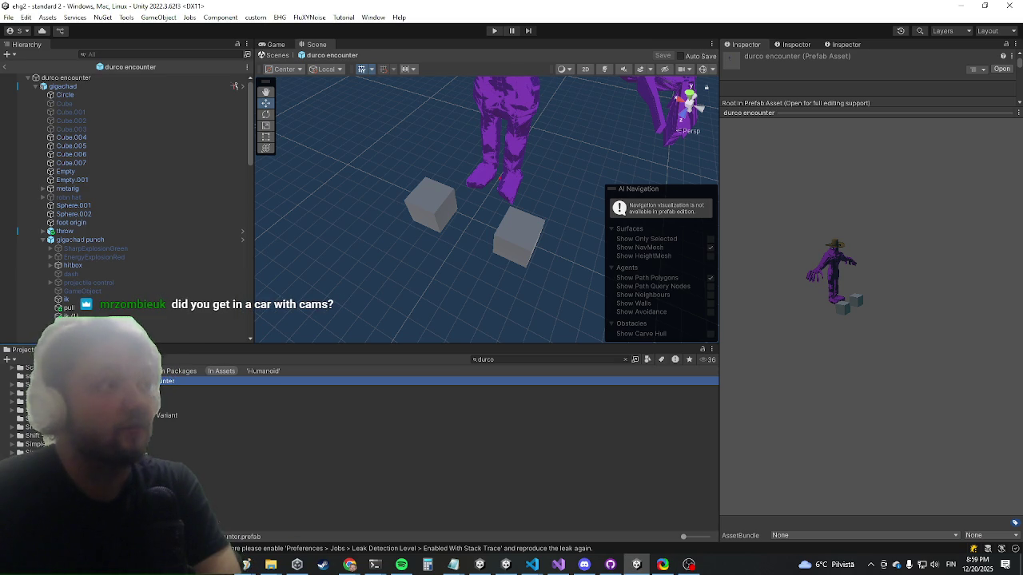
pyautogui.hotkey('alt', 'Tab')
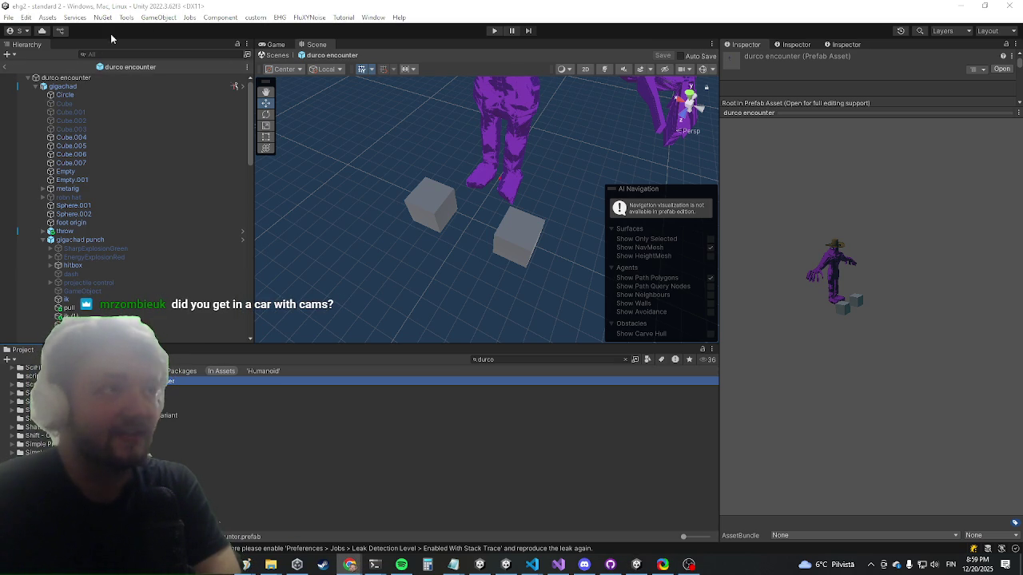
pyautogui.hotkey('alt', 'Tab')
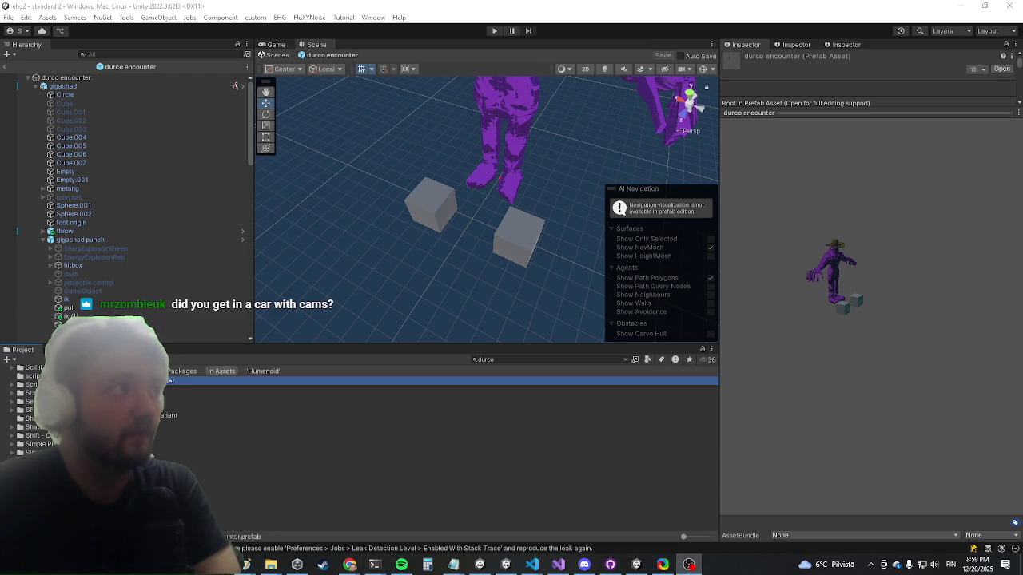
pyautogui.hotkey('alt', 'Tab')
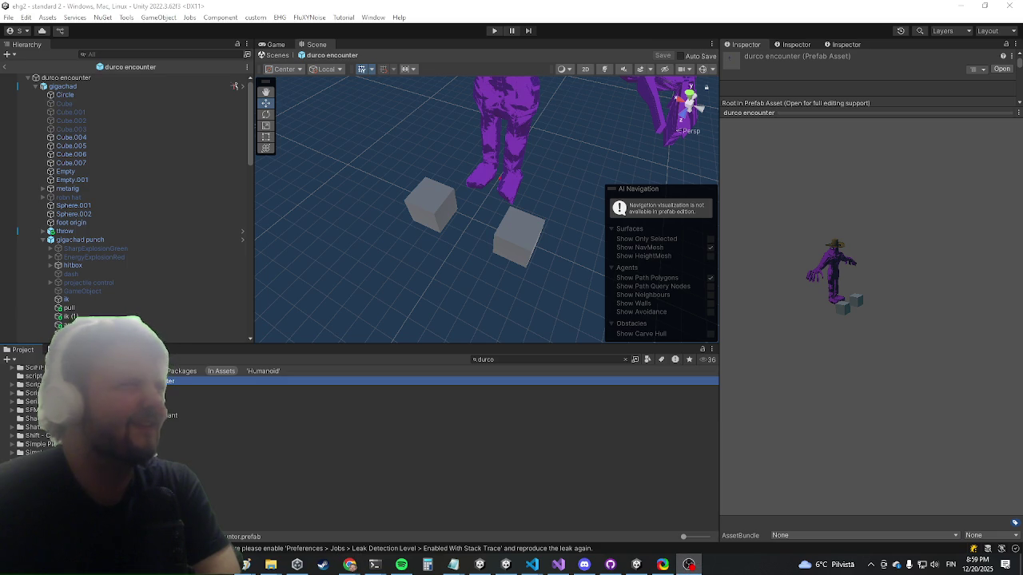
pyautogui.scroll(-5, 102, 192)
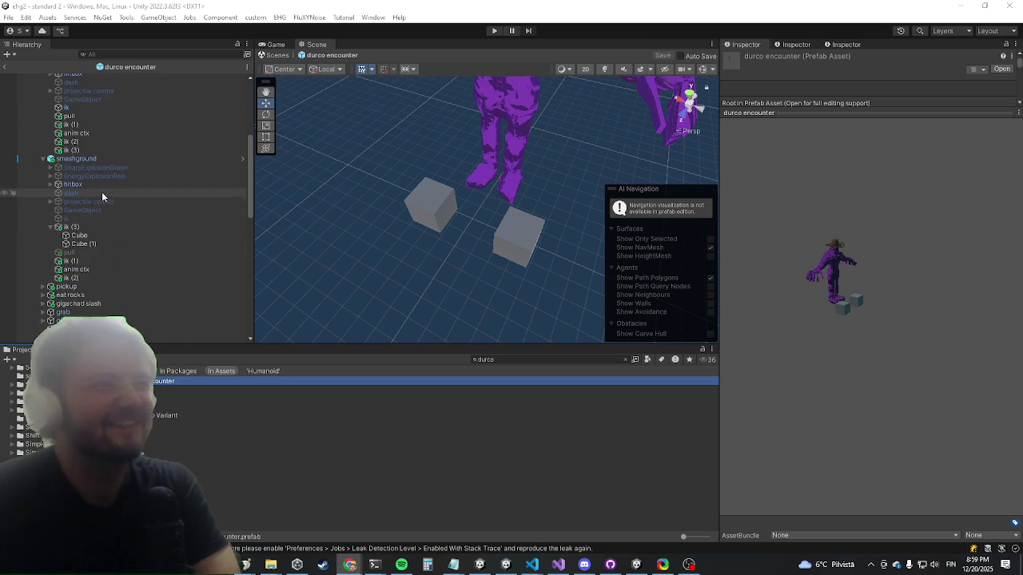
# Step: Reshape ik (3)'s IK Both Hands Weight Curve 2 into a two-peak curve
pyautogui.click(102, 225)
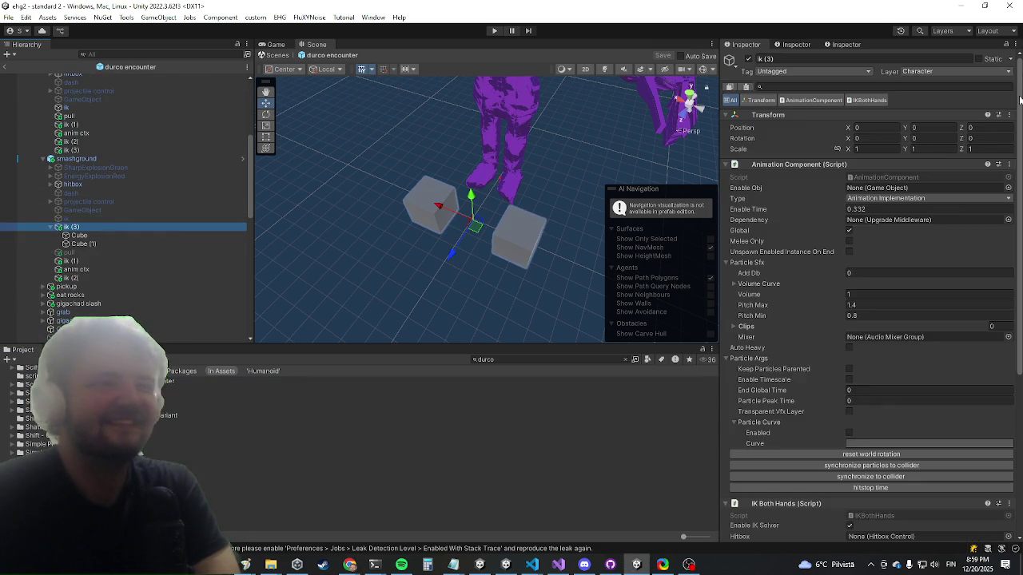
pyautogui.scroll(-5, 936, 263)
pyautogui.scroll(-2, 880, 264)
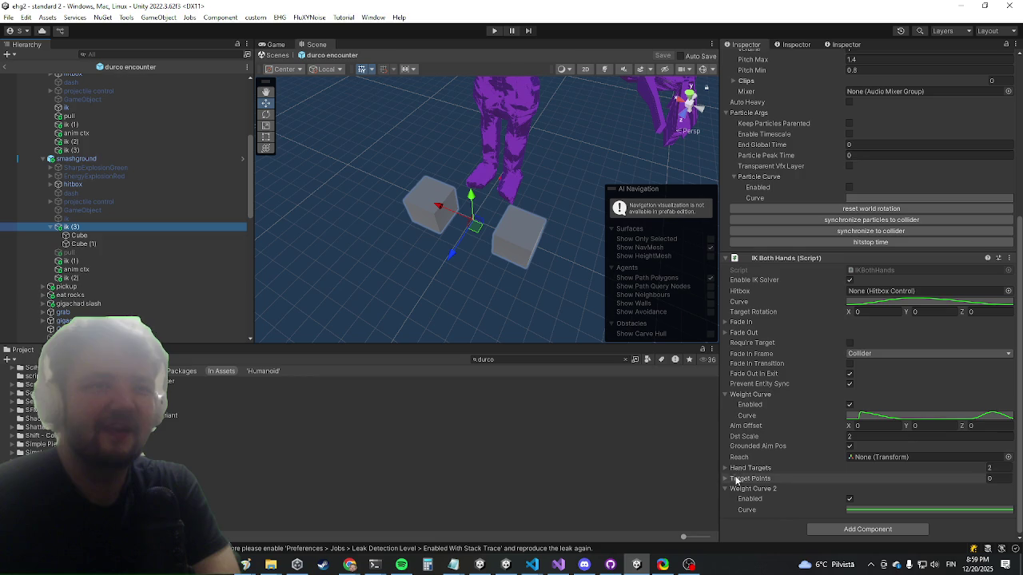
pyautogui.click(874, 510)
pyautogui.moveTo(761, 359); pyautogui.dragTo(761, 445)
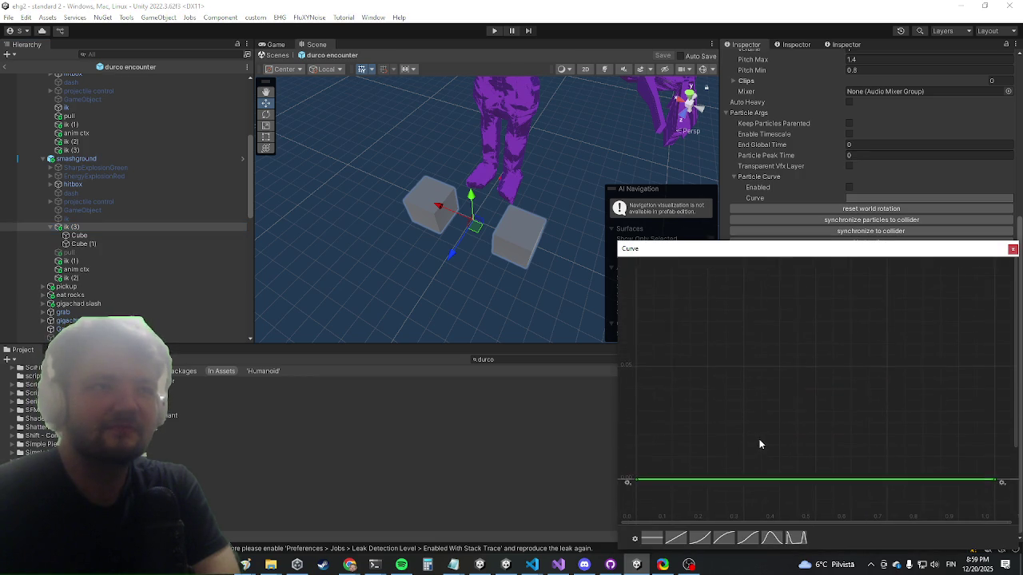
pyautogui.scroll(-5, 755, 418)
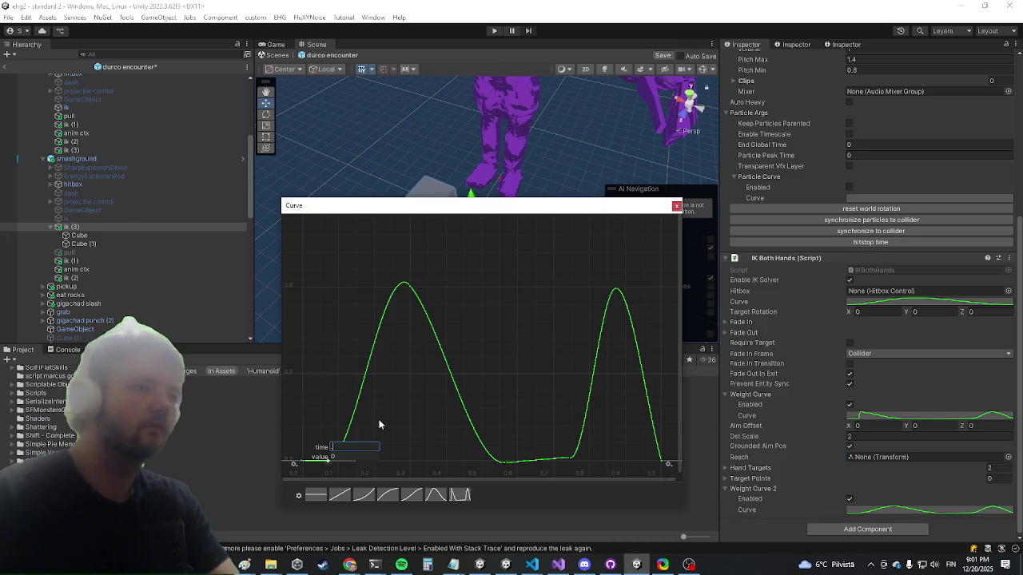
pyautogui.moveTo(379, 422); pyautogui.dragTo(379, 425)
pyautogui.scroll(2, 560, 302)
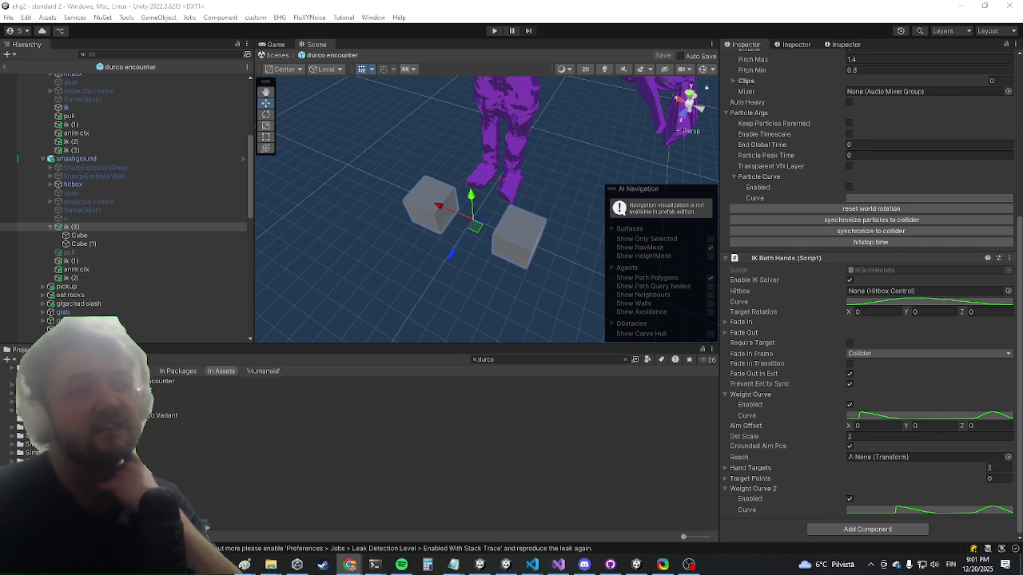
# Step: Start play mode, maximize the Game view and run the killwave console command
pyautogui.click(497, 30)
pyautogui.click(537, 326)
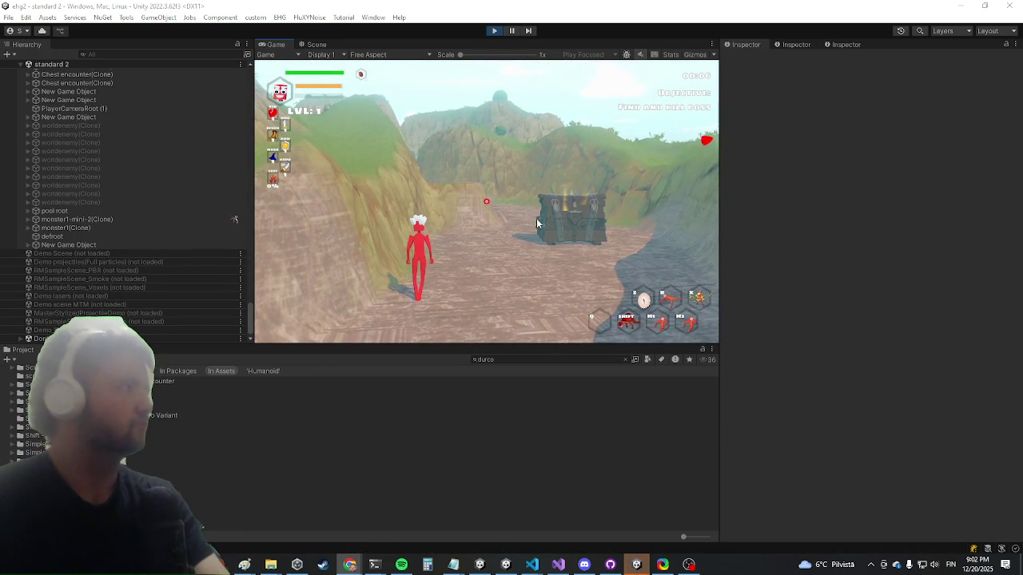
pyautogui.hotkey('shift', 'space')
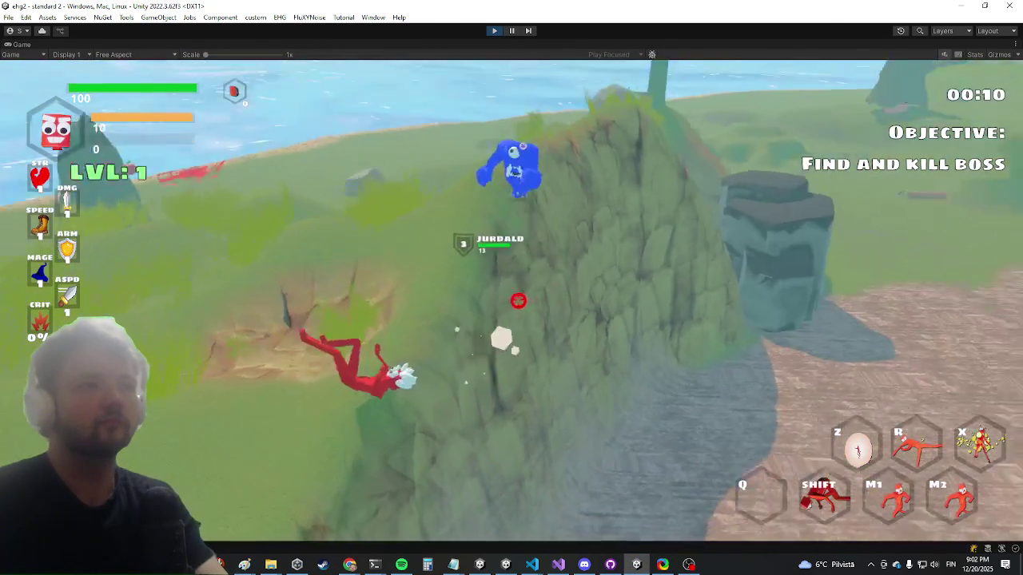
pyautogui.press('`')
pyautogui.write('killwave')
pyautogui.press('Return')
pyautogui.press('`')
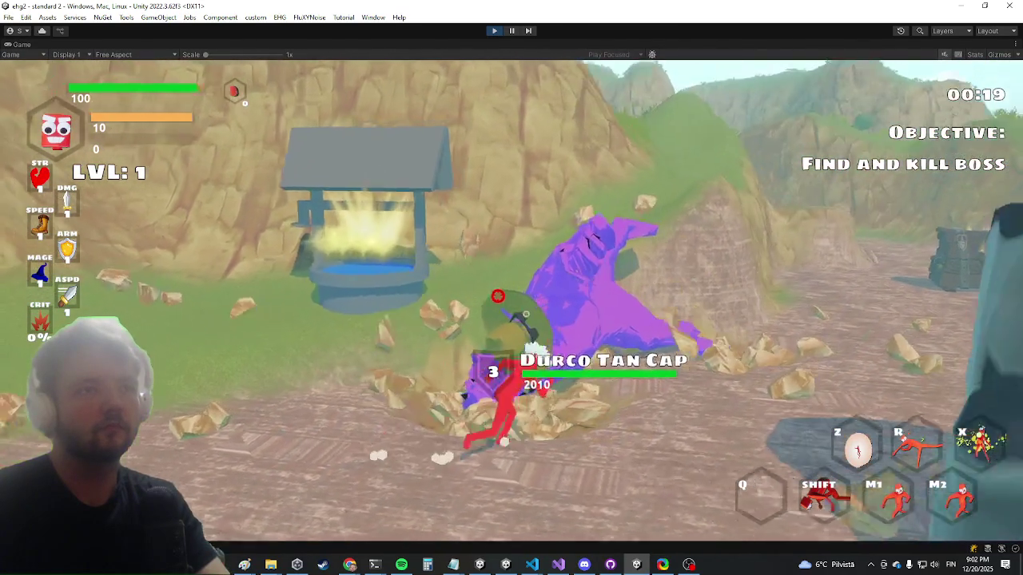
# Step: Attack Durco Tan Cap, escape its ground smash via the well roof, and return
pyautogui.click(498, 296)
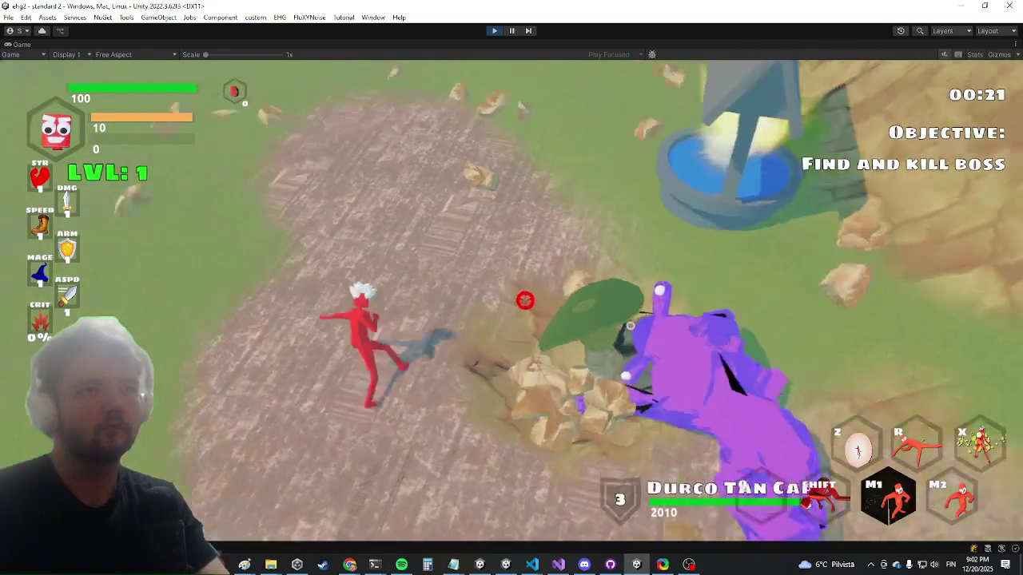
pyautogui.press('shift')
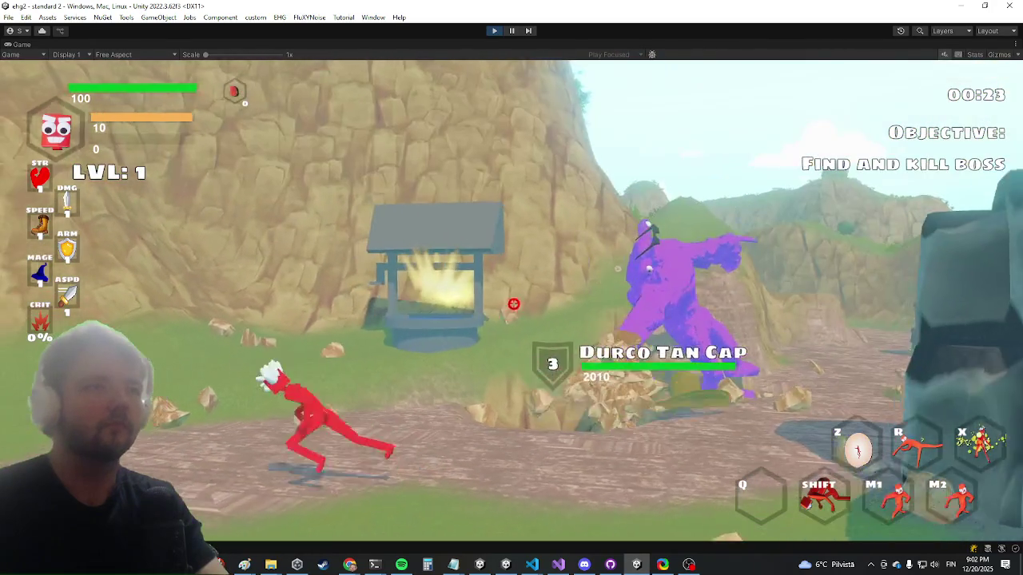
pyautogui.press('w')
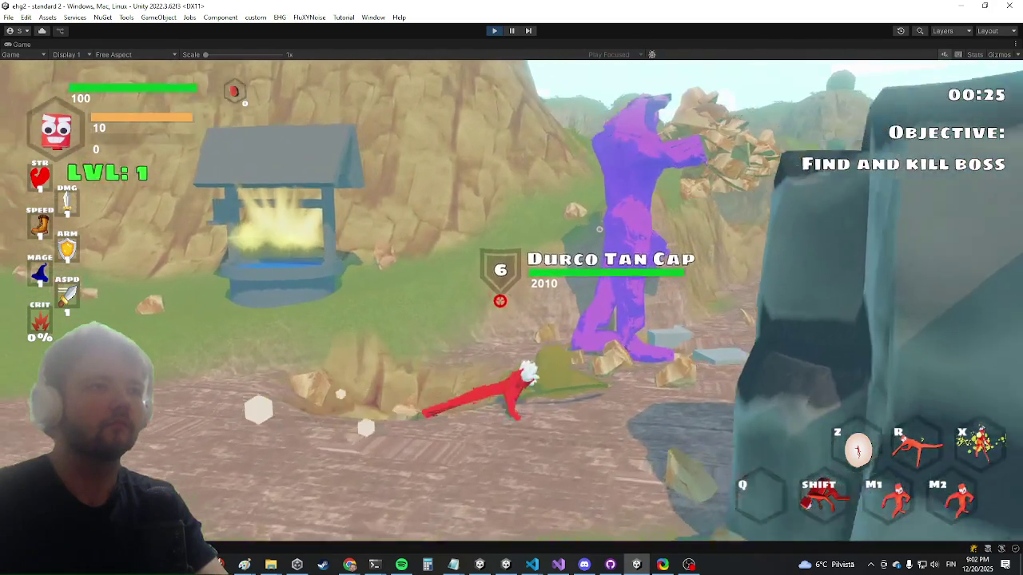
pyautogui.click(512, 285)
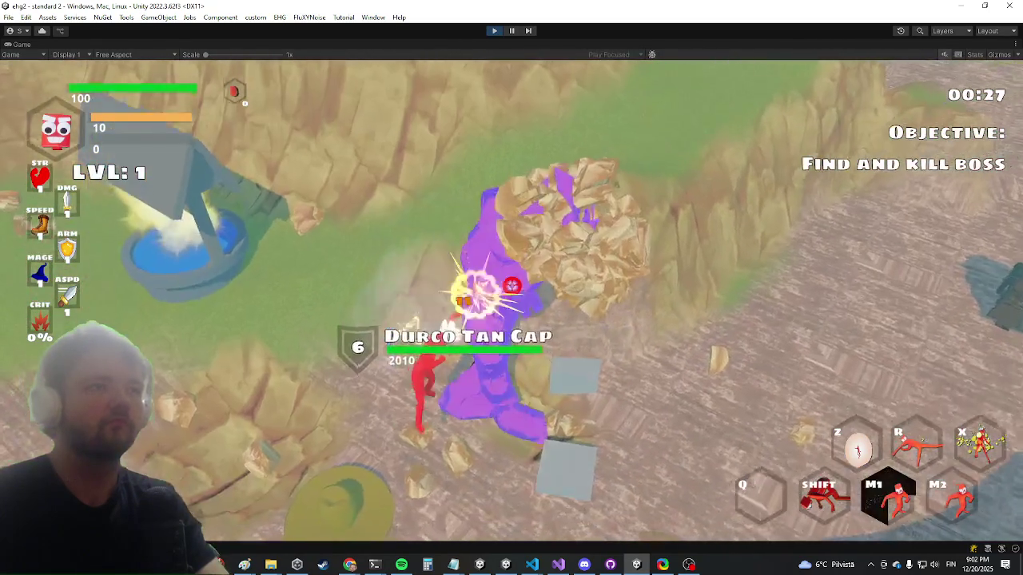
pyautogui.press('a')
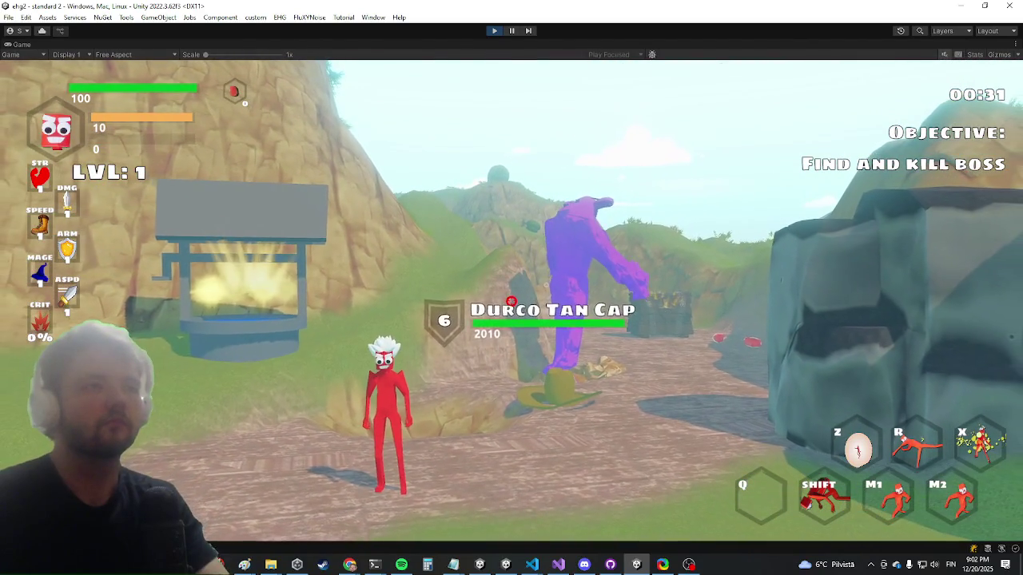
pyautogui.press('s')
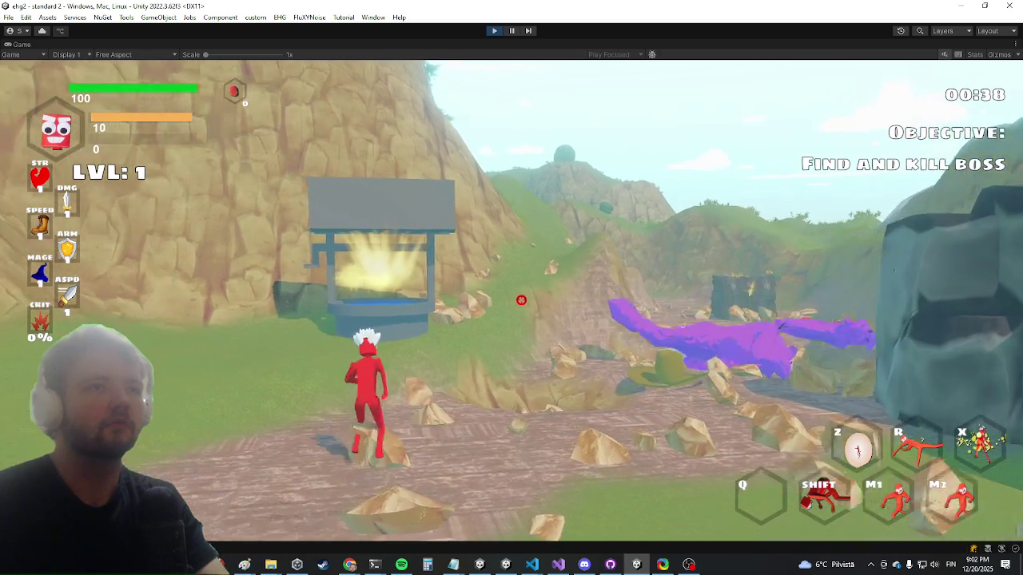
pyautogui.press('space')
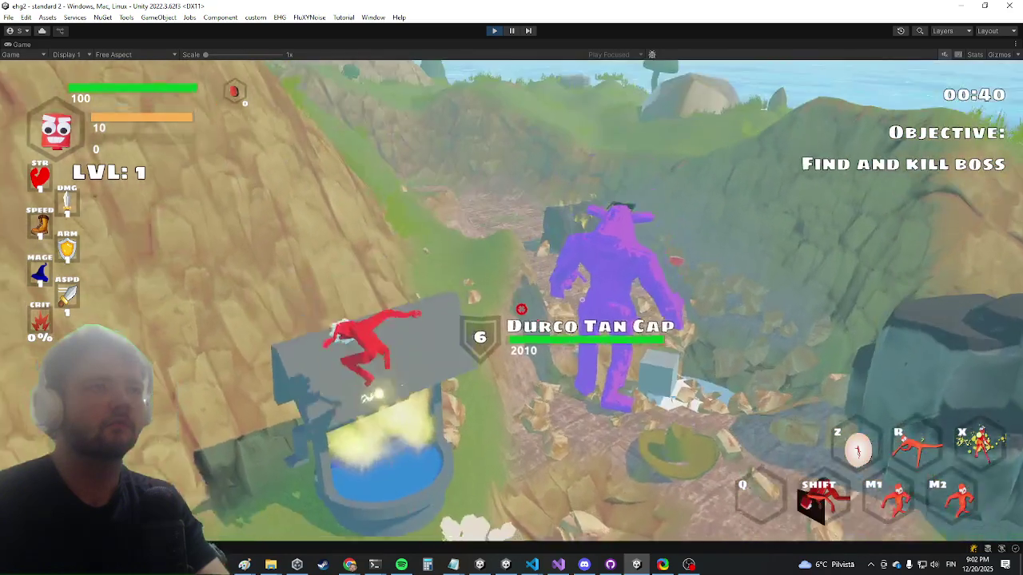
pyautogui.press('w')
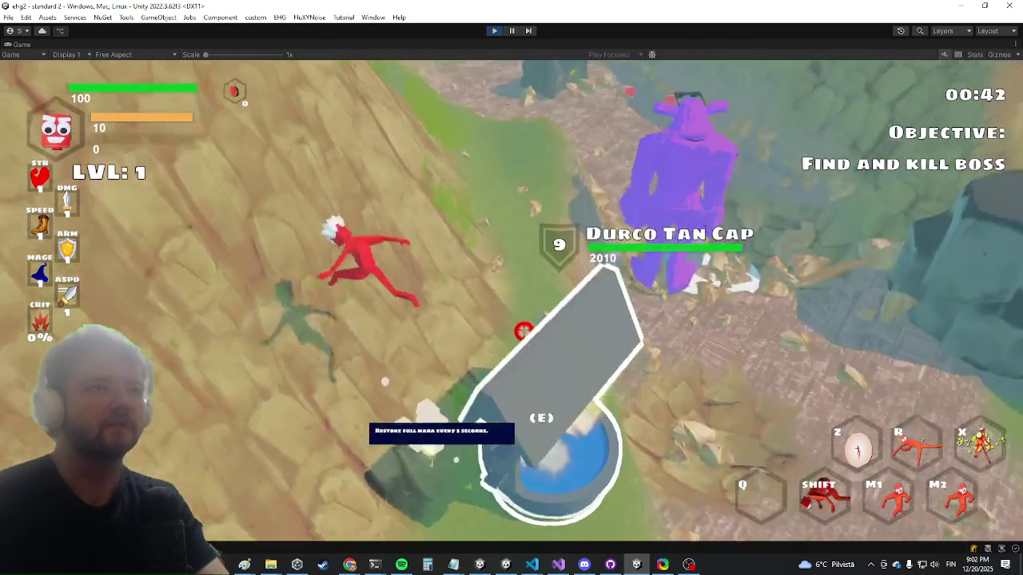
pyautogui.press('w')
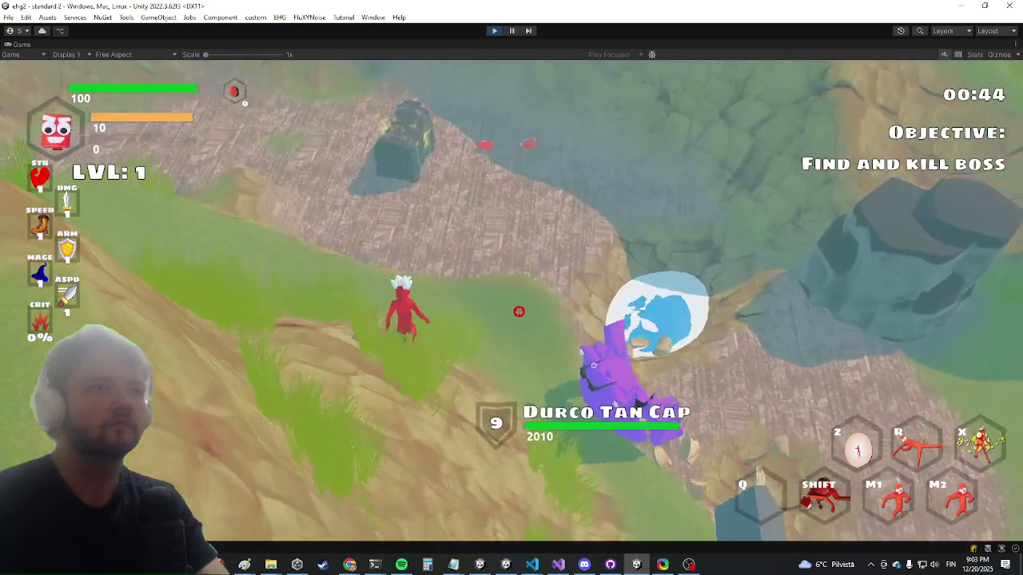
pyautogui.press('w')
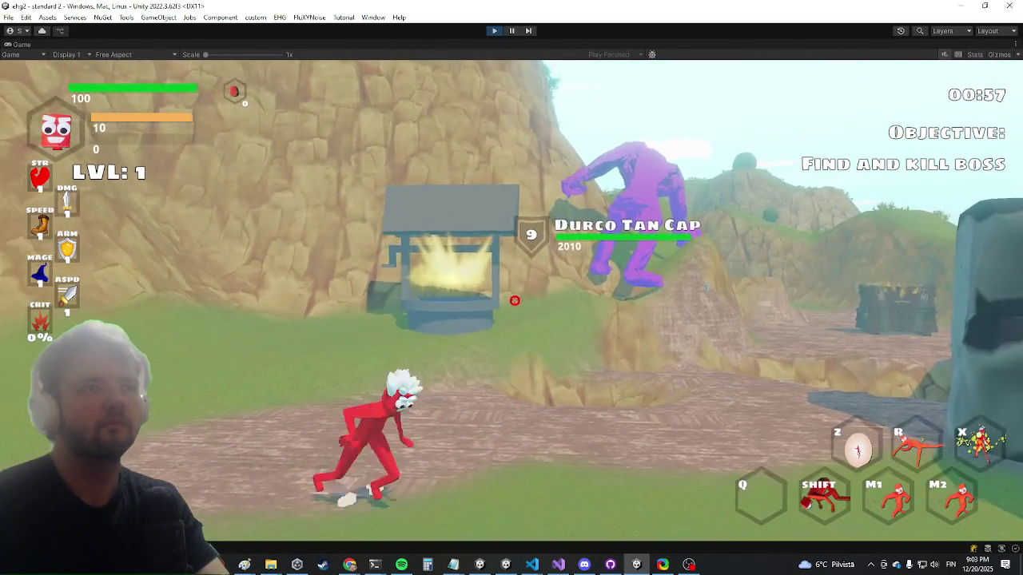
# Step: Kite the boss across the meadow, hit it with the secondary attack, then open IKBothHands.cs
pyautogui.press('a')
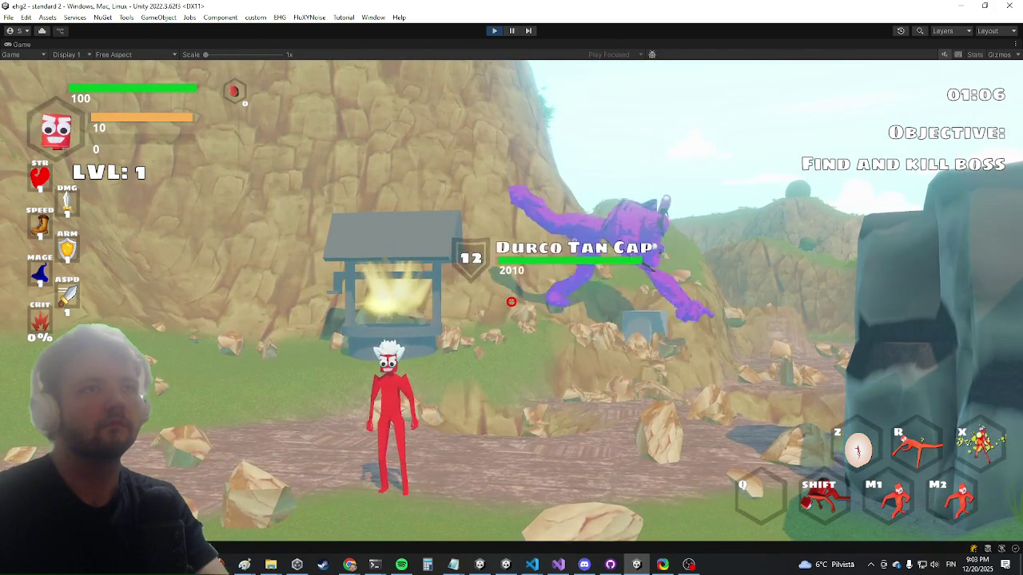
pyautogui.press('a')
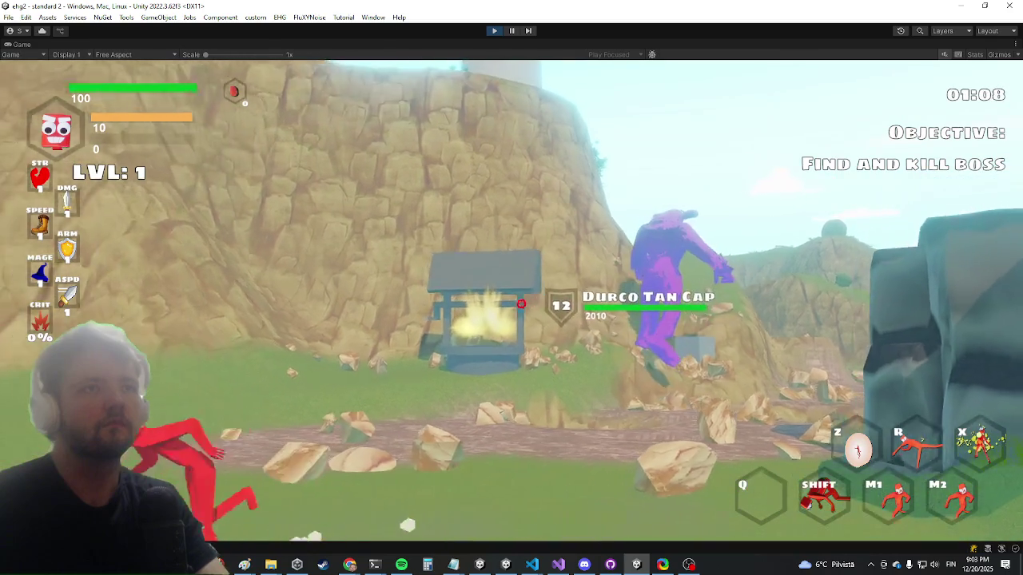
pyautogui.press('s')
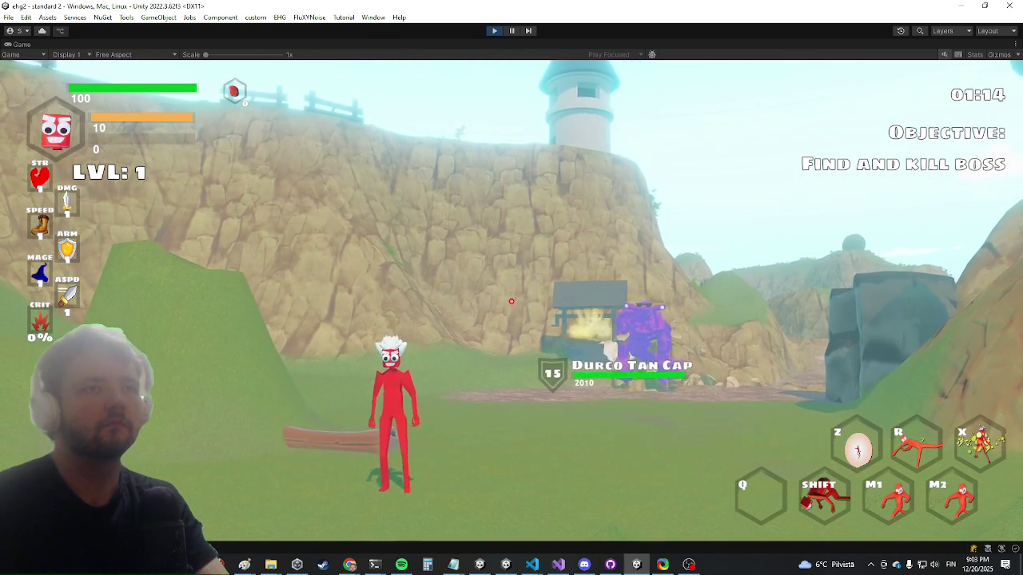
pyautogui.press('a')
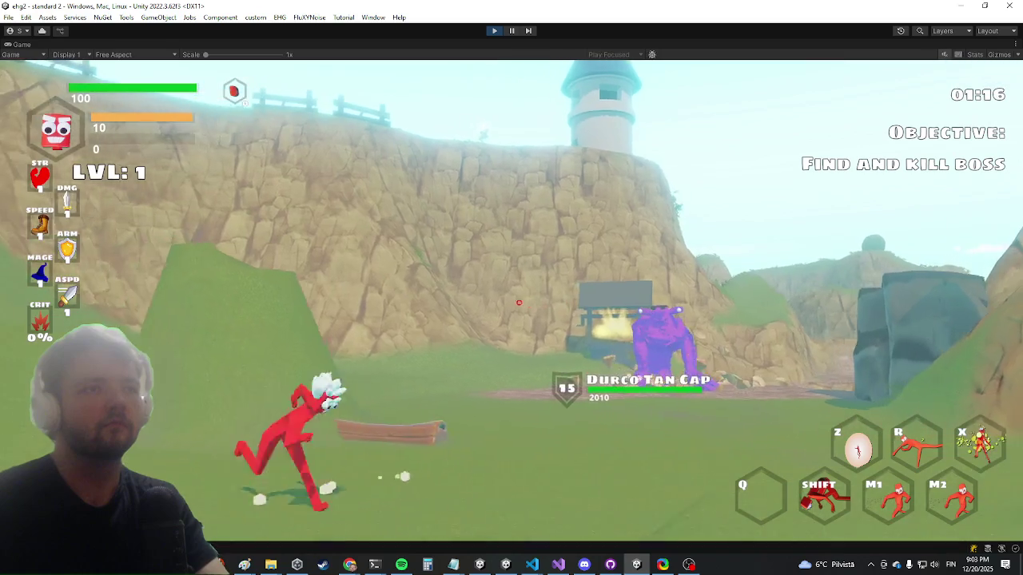
pyautogui.press('d')
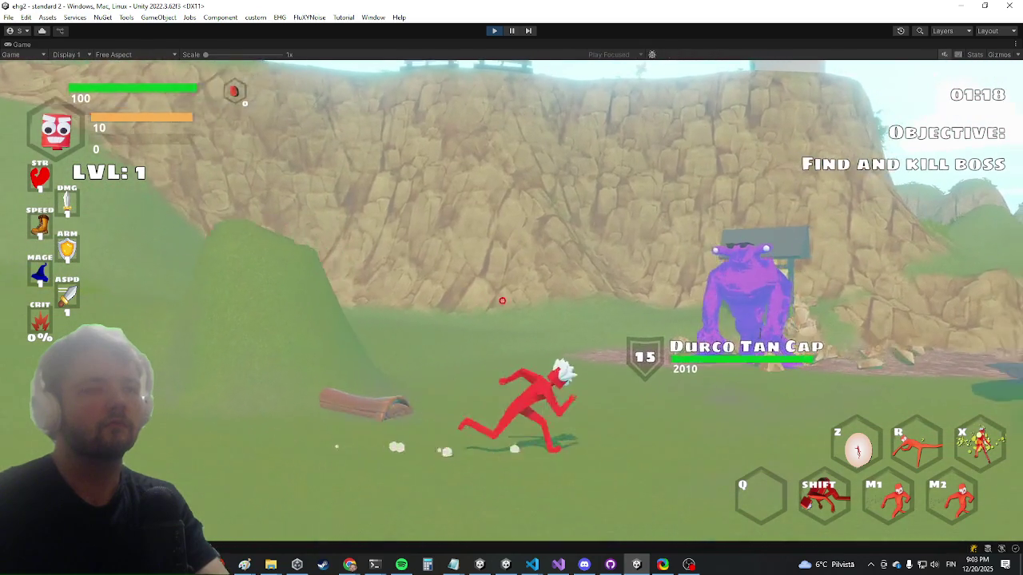
pyautogui.press('a')
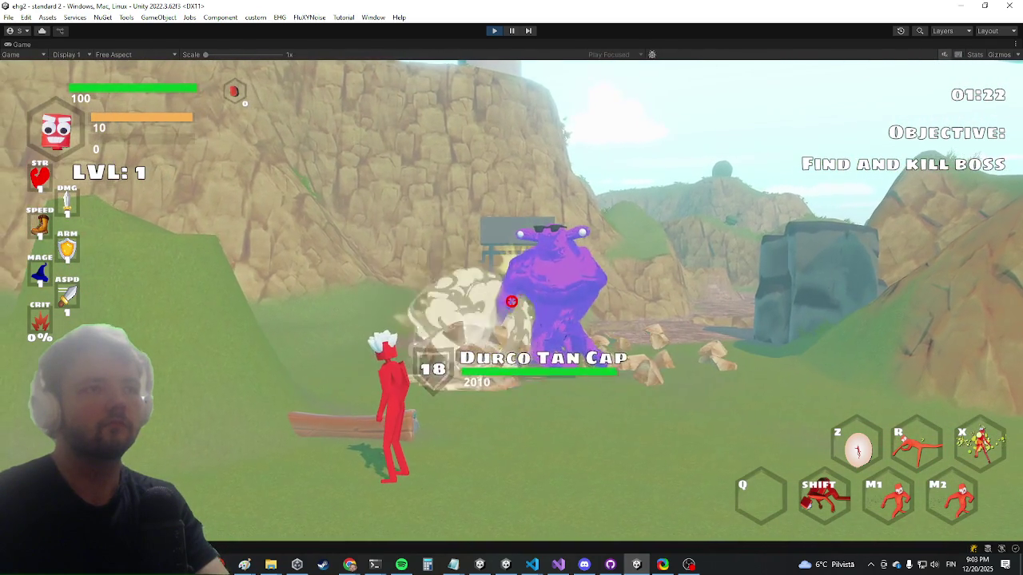
pyautogui.rightClick(499, 298)
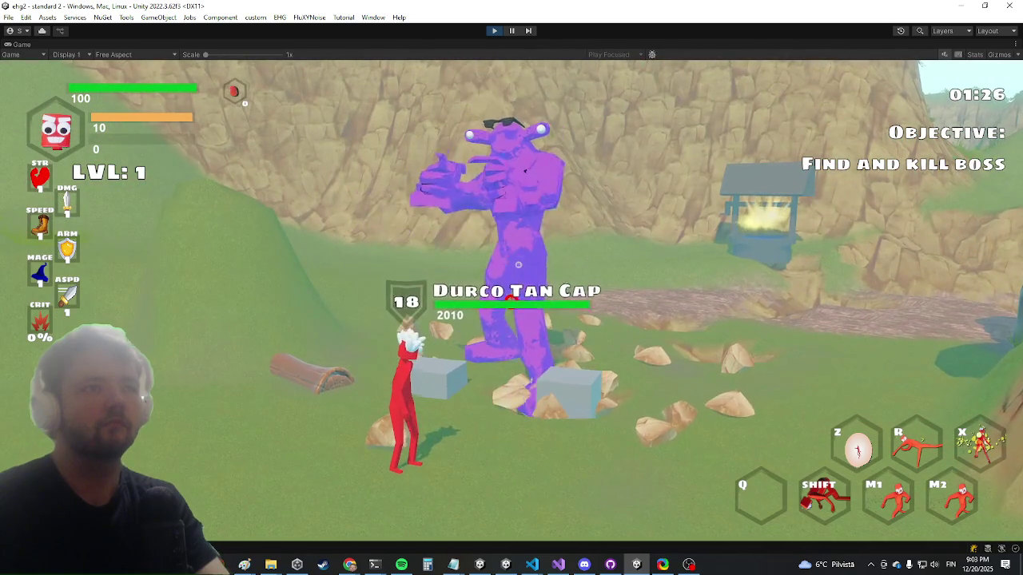
pyautogui.press('shift')
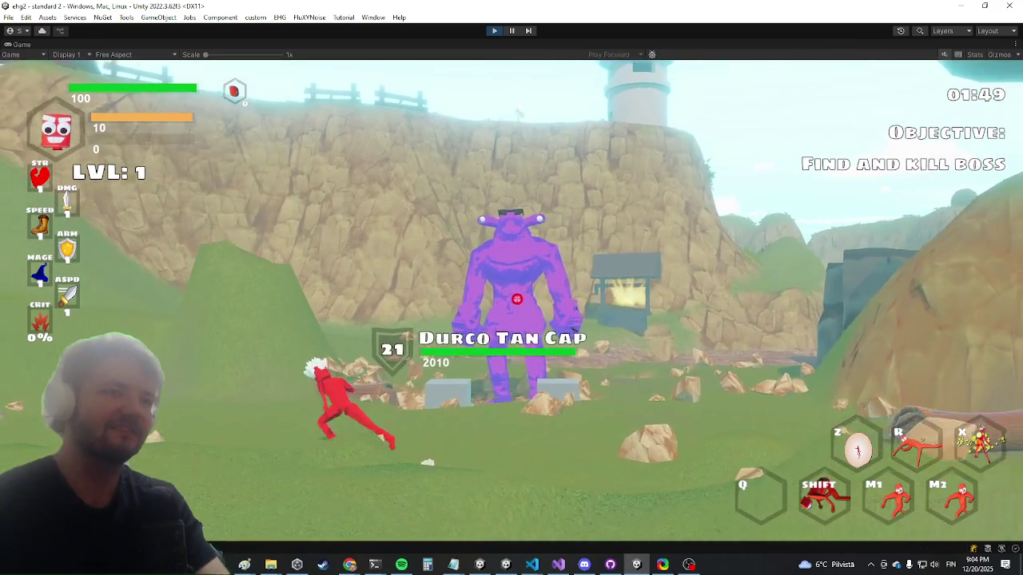
pyautogui.hotkey('alt', 'Tab')
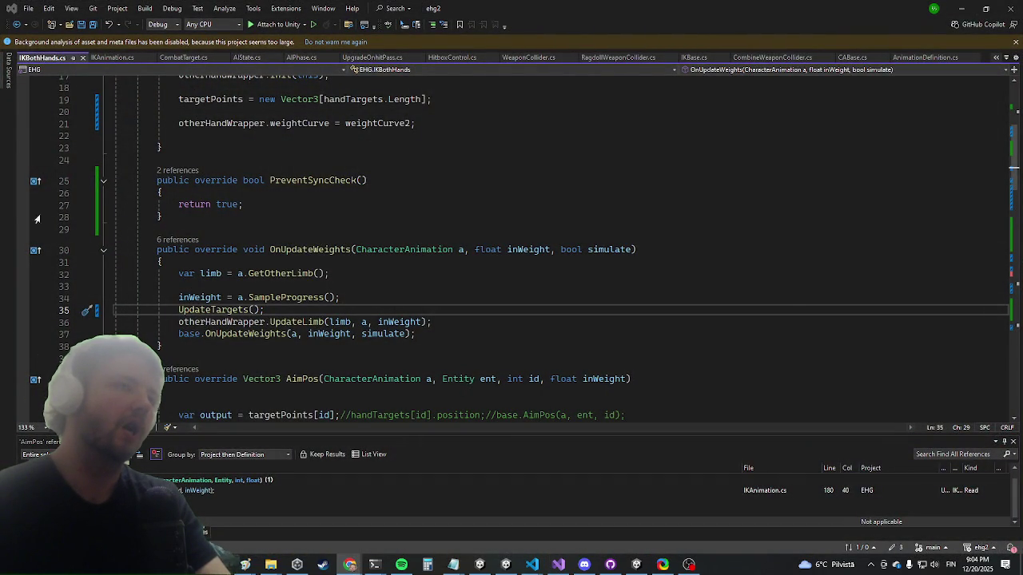
pyautogui.scroll(-3, 254, 235)
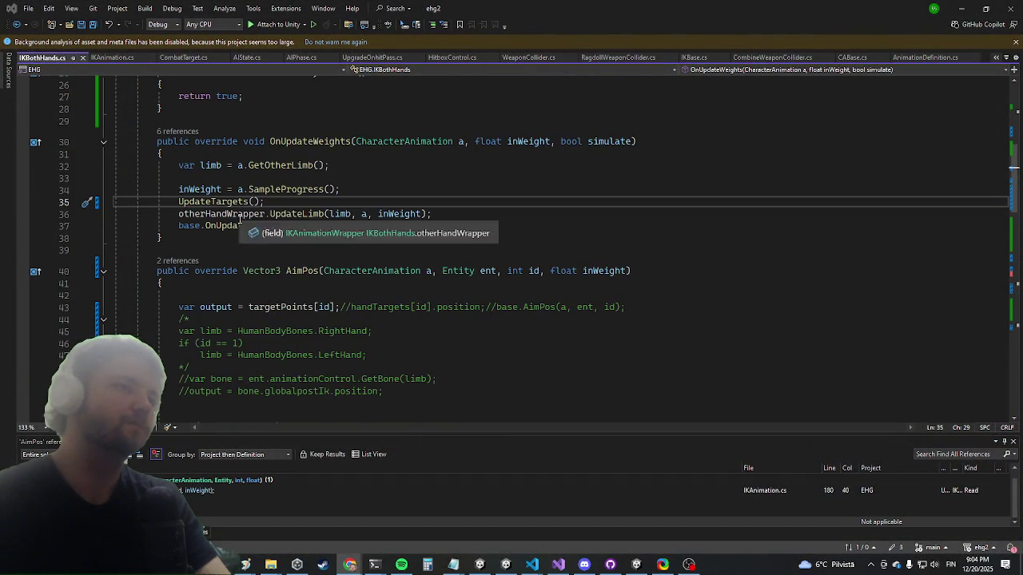
pyautogui.scroll(-3, 240, 217)
pyautogui.scroll(3, 226, 217)
pyautogui.click(238, 189)
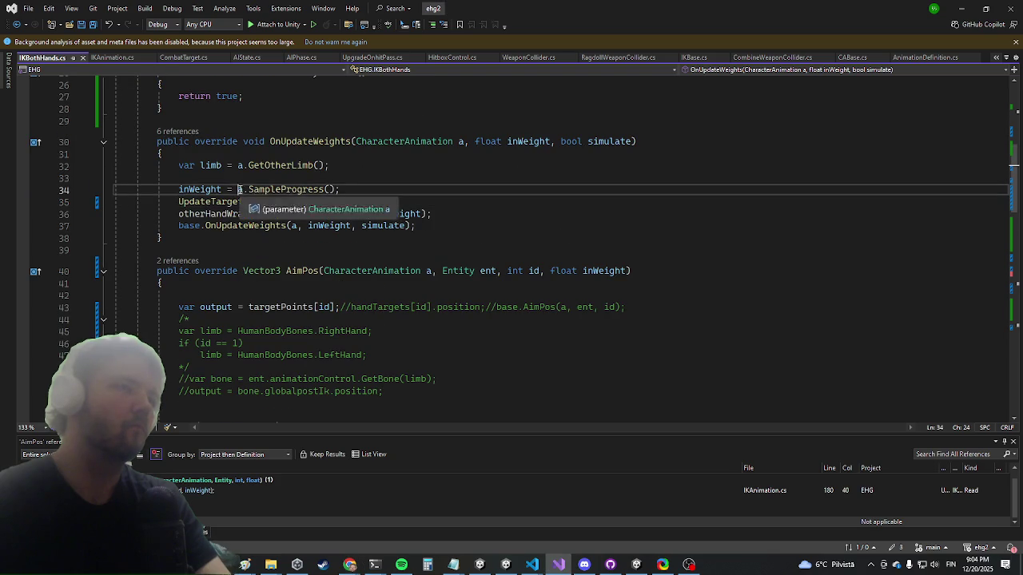
pyautogui.click(963, 6)
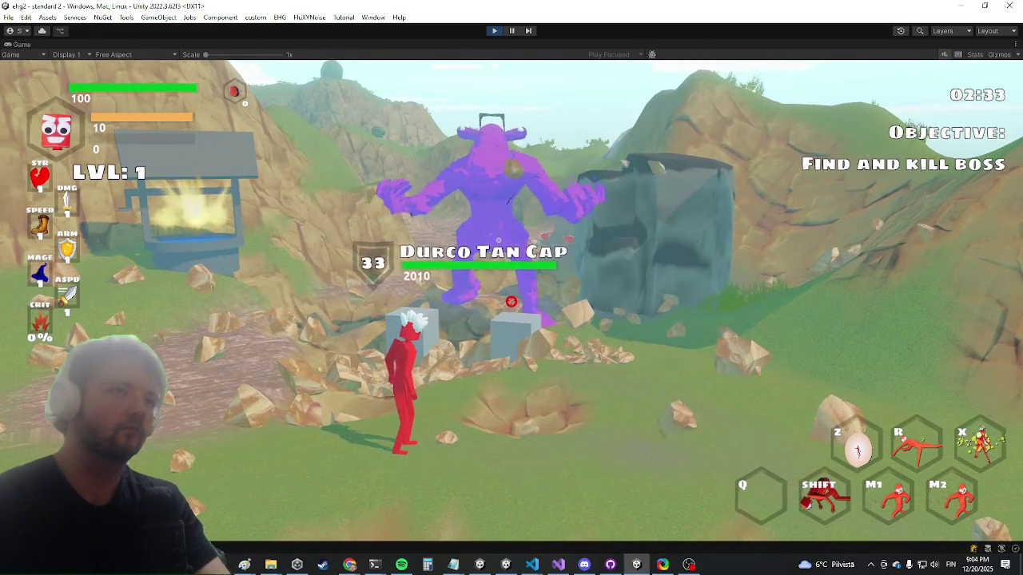
pyautogui.press('a')
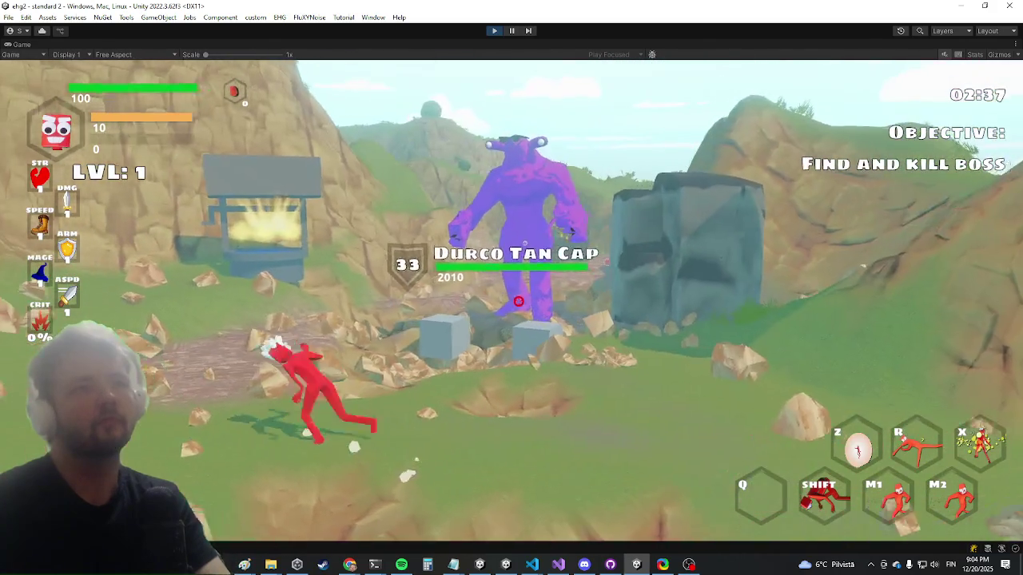
pyautogui.press('Escape')
pyautogui.hotkey('alt', 'Tab')
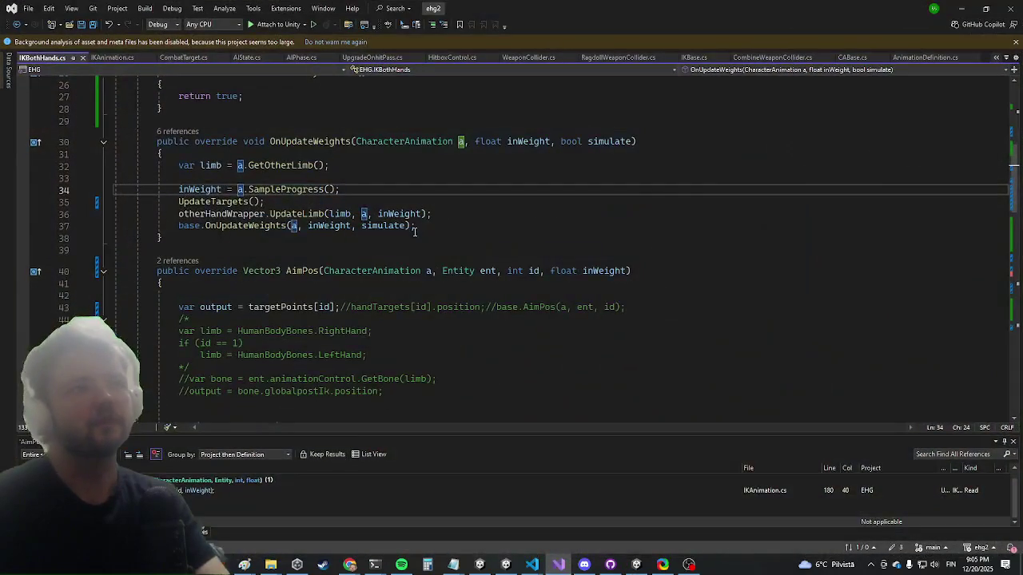
# Step: In AimPos, finish a.flags.turnOffRotation = true; and add a.flags.turnOffMovement = true;
pyautogui.scroll(8, 416, 213)
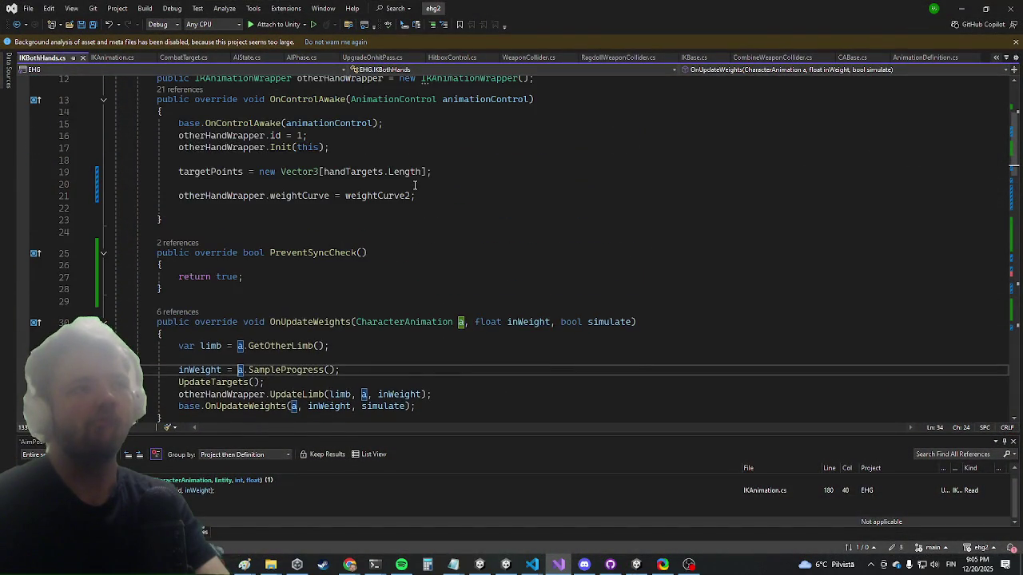
pyautogui.scroll(-13, 194, 266)
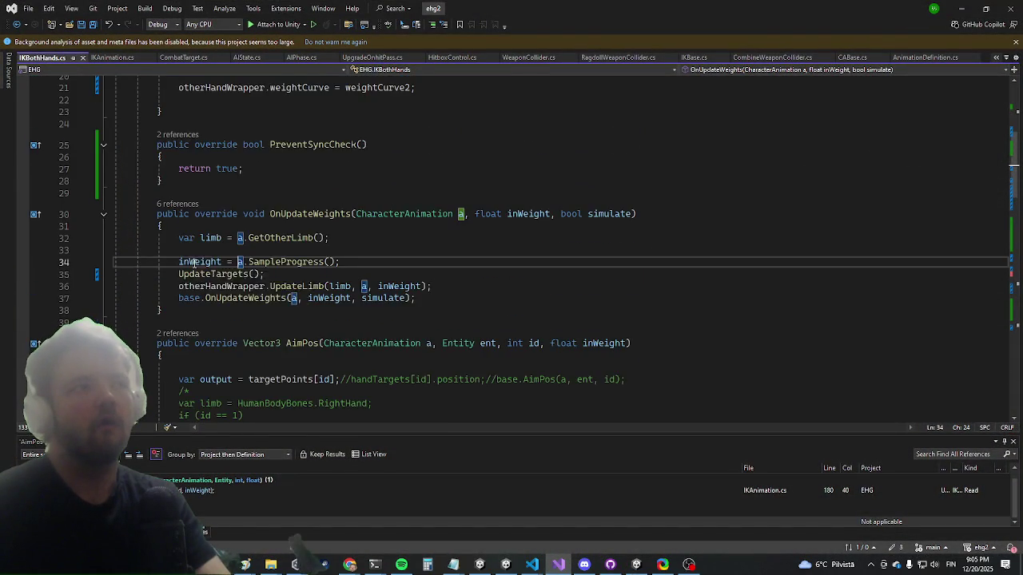
pyautogui.click(224, 222)
pyautogui.scroll(5, 224, 222)
pyautogui.scroll(-1, 275, 157)
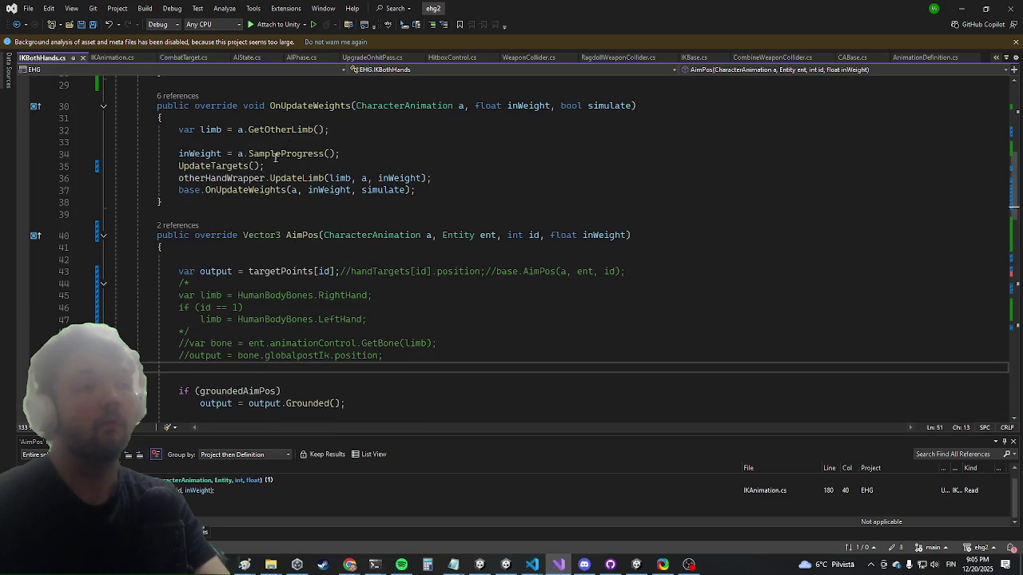
pyautogui.write('a.flags.')
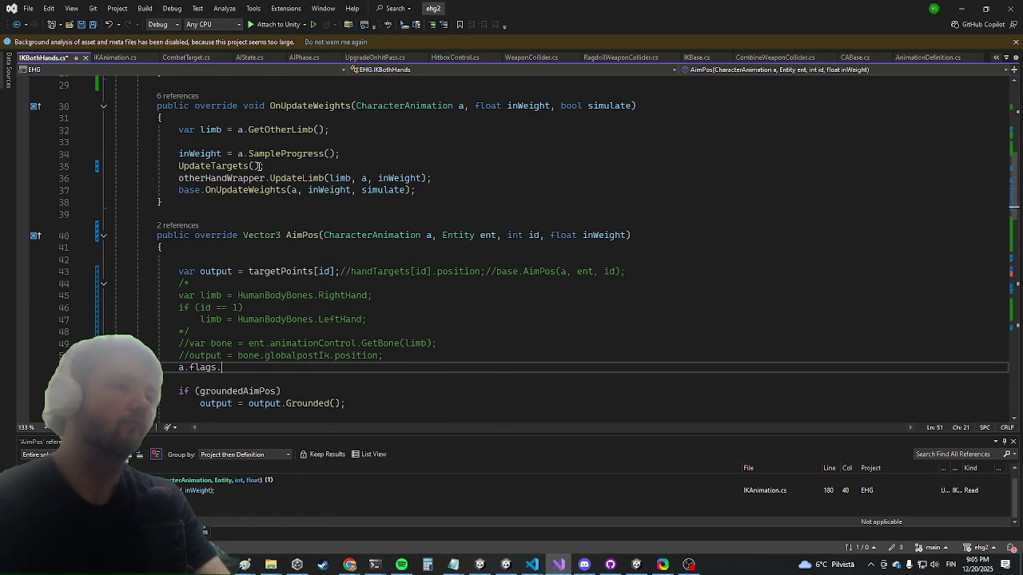
pyautogui.write('rue;')
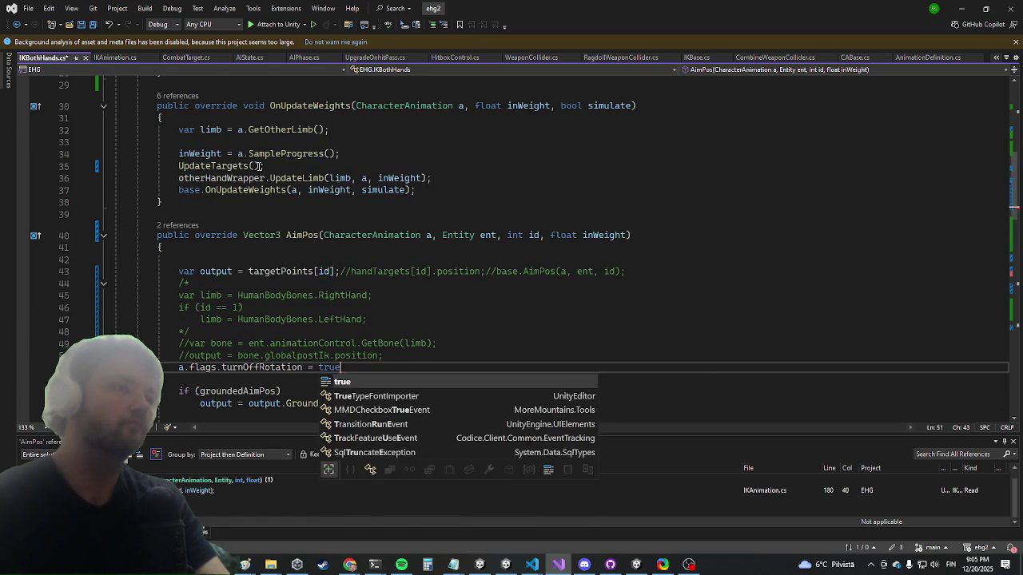
pyautogui.press('Return')
pyautogui.write('a.flags.turnOffMovement =tr')
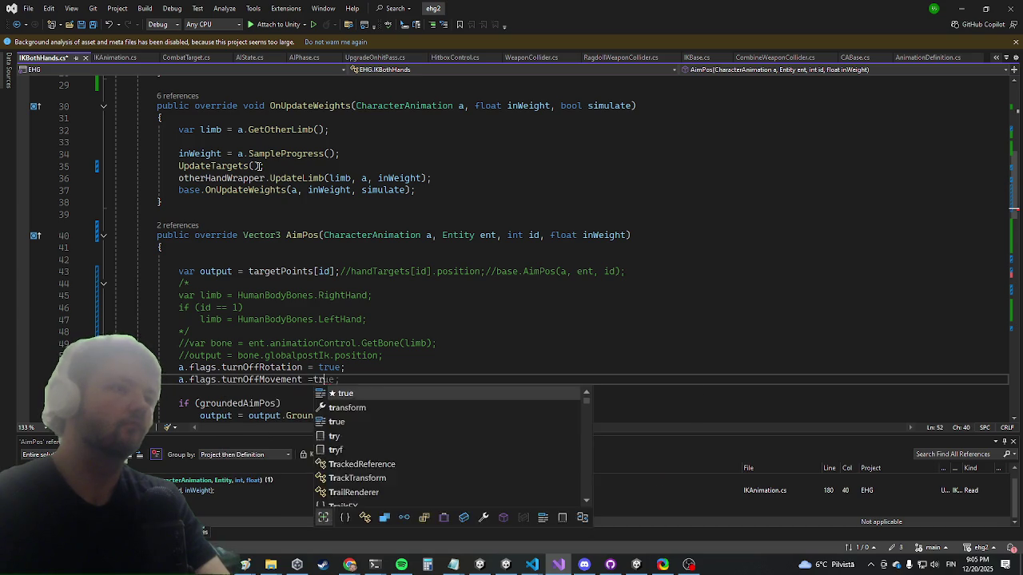
pyautogui.press('Tab')
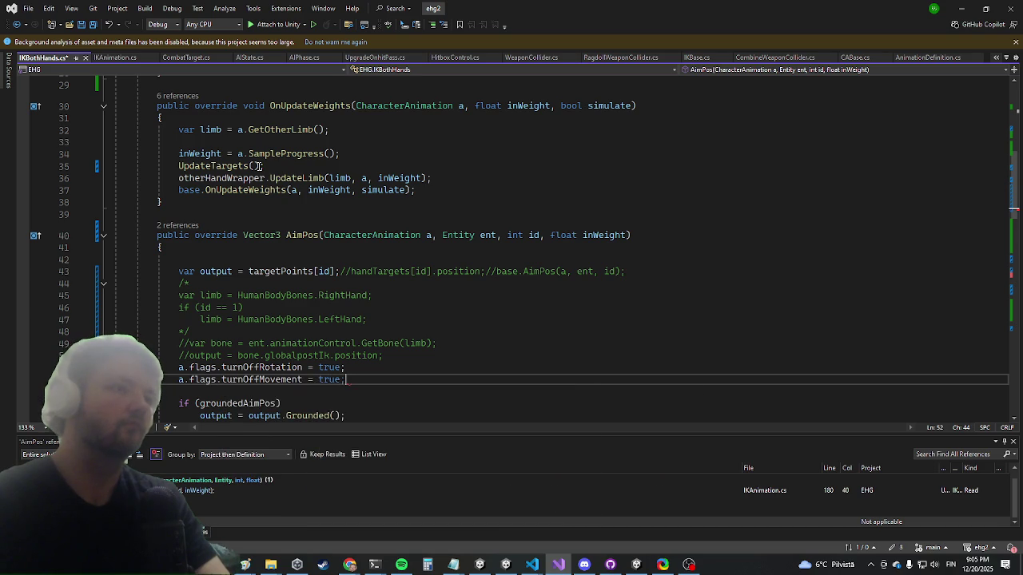
pyautogui.hotkey('alt', 'Tab')
pyautogui.press('Escape')
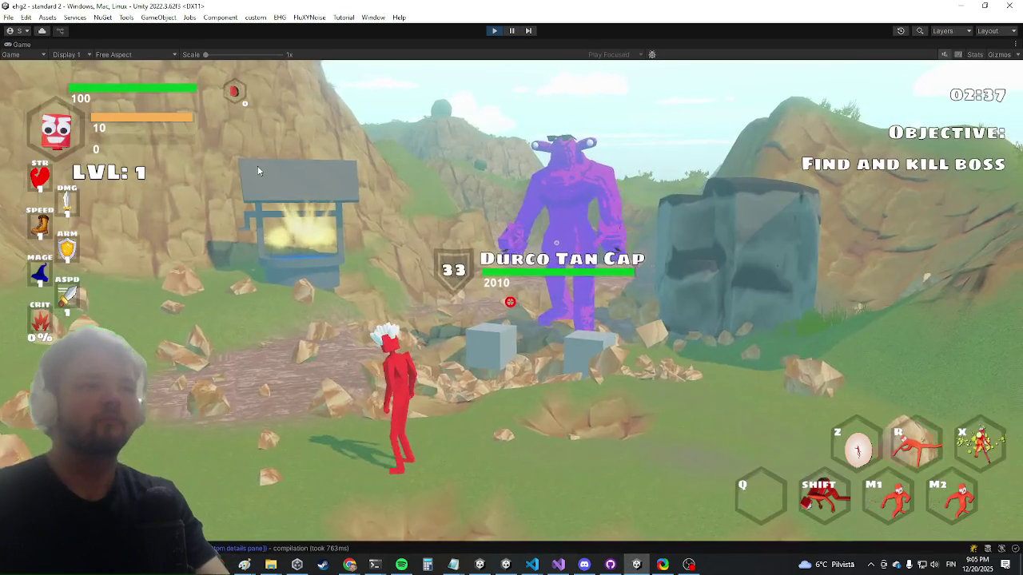
# Step: Provoke and dodge Durco Tan Cap's ground smash to test the new flags, then return to Visual Studio
pyautogui.press('w')
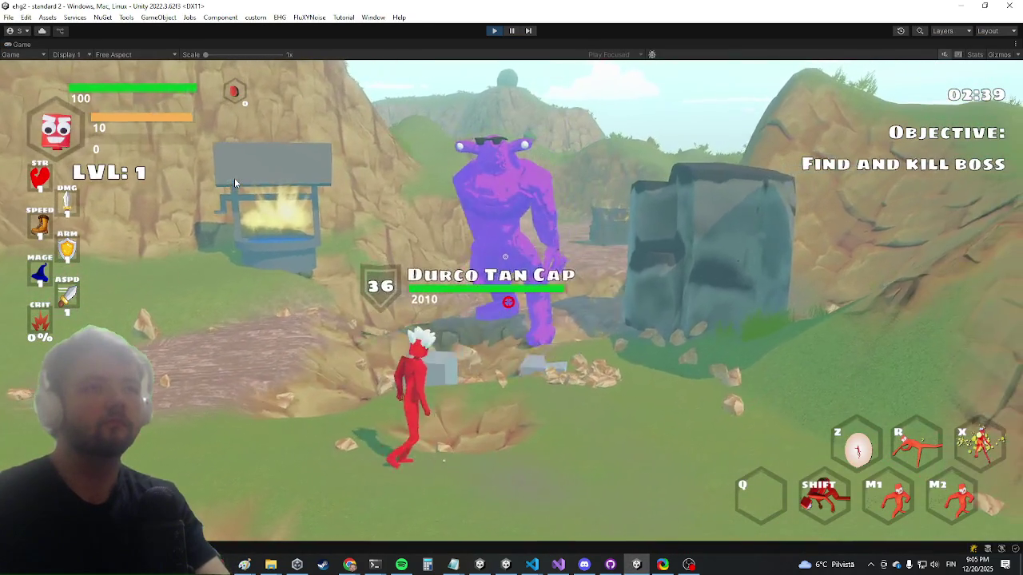
pyautogui.press('shift')
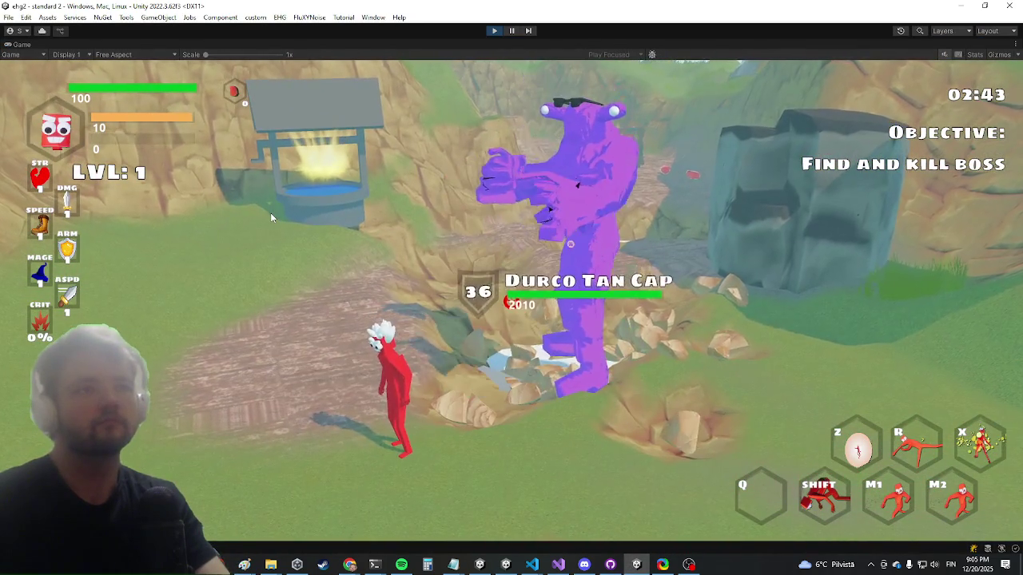
pyautogui.press('shift')
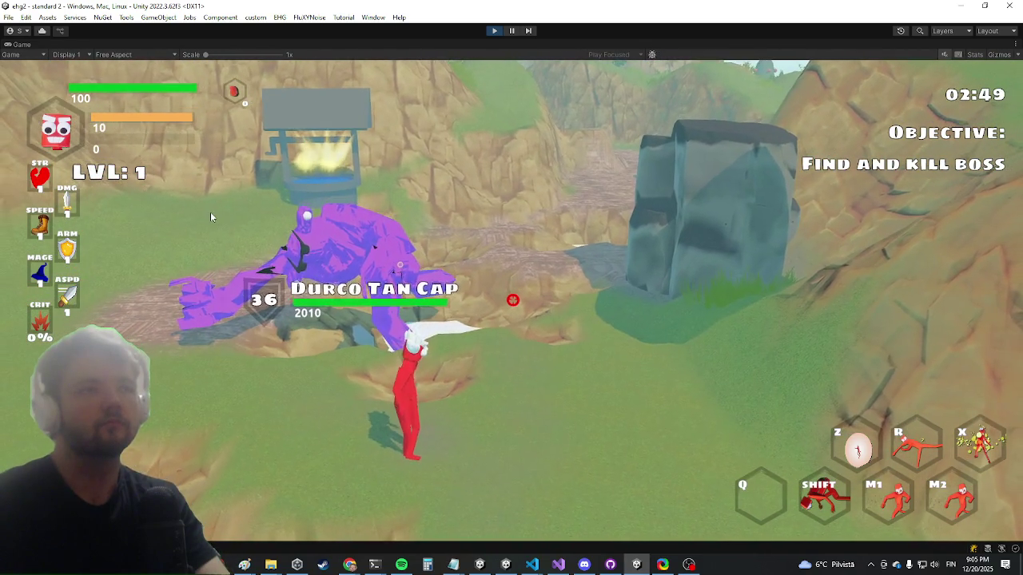
pyautogui.press('a')
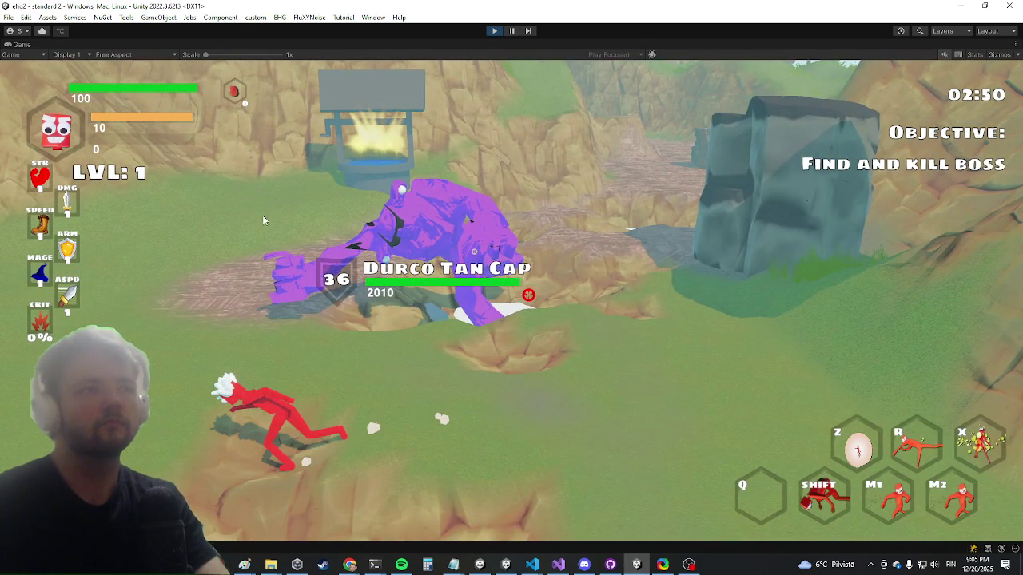
pyautogui.click(262, 215)
pyautogui.press('a')
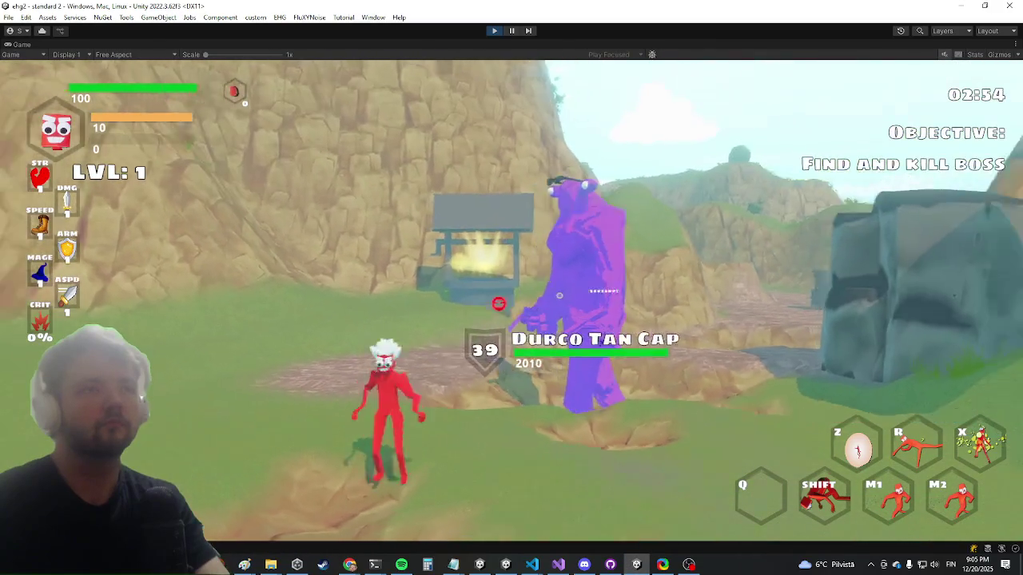
pyautogui.press('w')
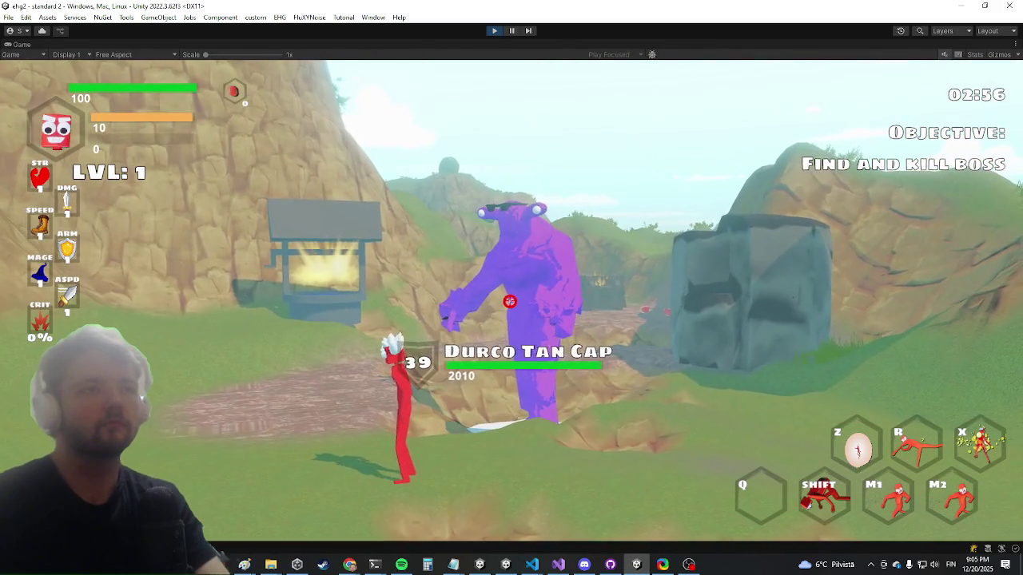
pyautogui.press('a')
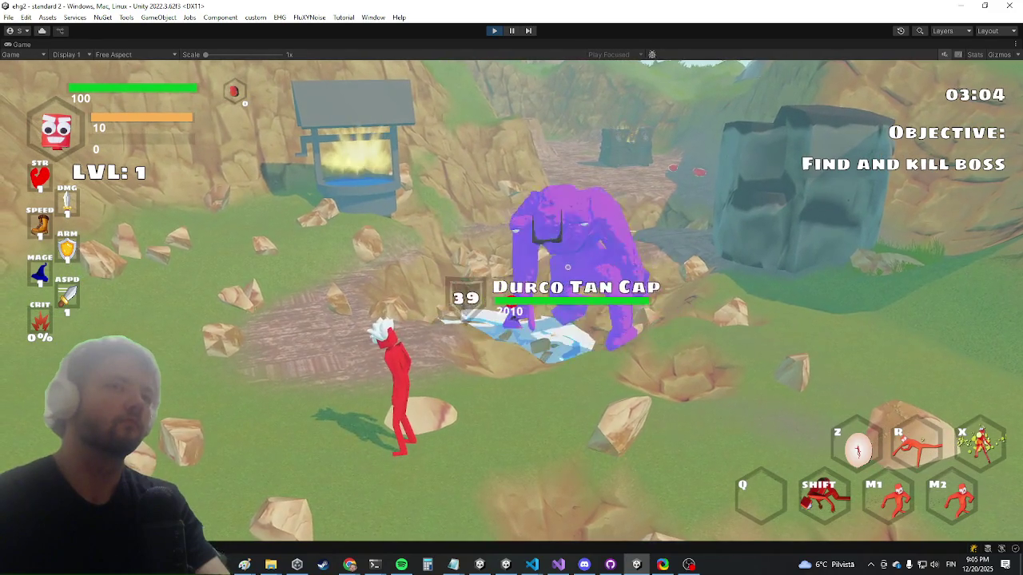
pyautogui.hotkey('alt', 'Tab')
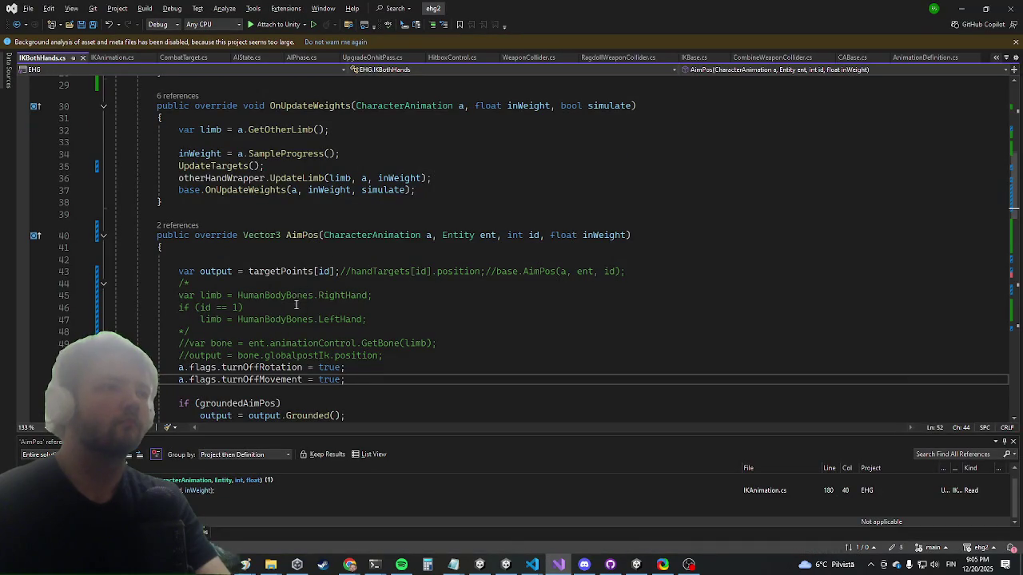
# Step: Insert UnityExtensions.DebugCubeWithTime(output); after line 50 in AimPos, then minimize Visual Studio
pyautogui.scroll(-4, 296, 305)
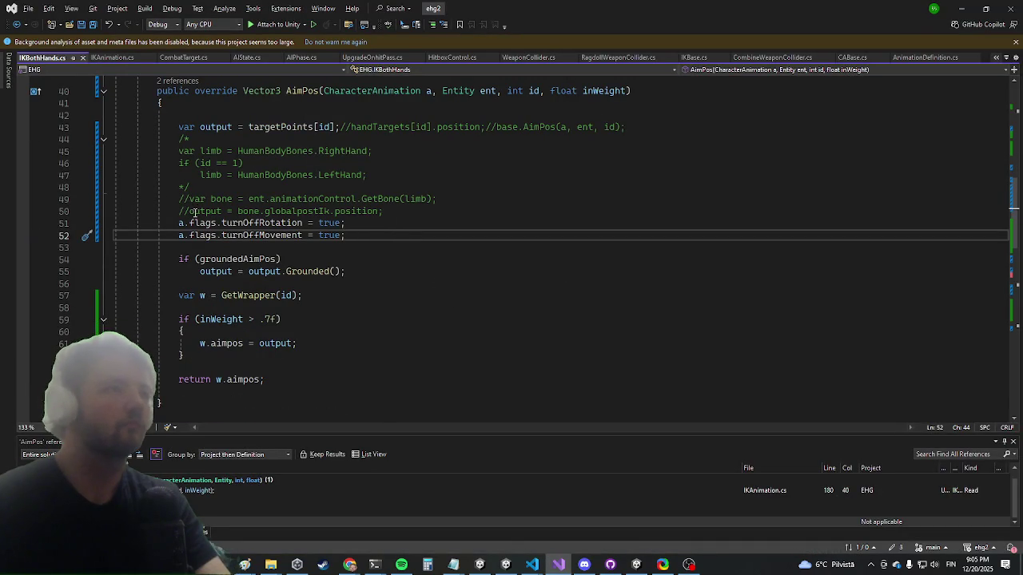
pyautogui.click(425, 199)
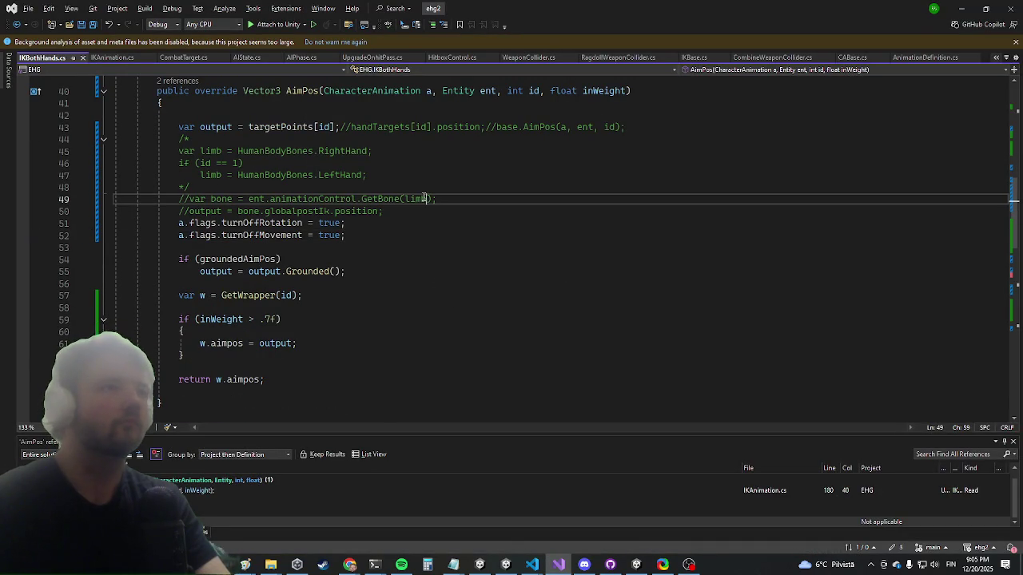
pyautogui.press('Down')
pyautogui.press('Return')
pyautogui.write('unityex')
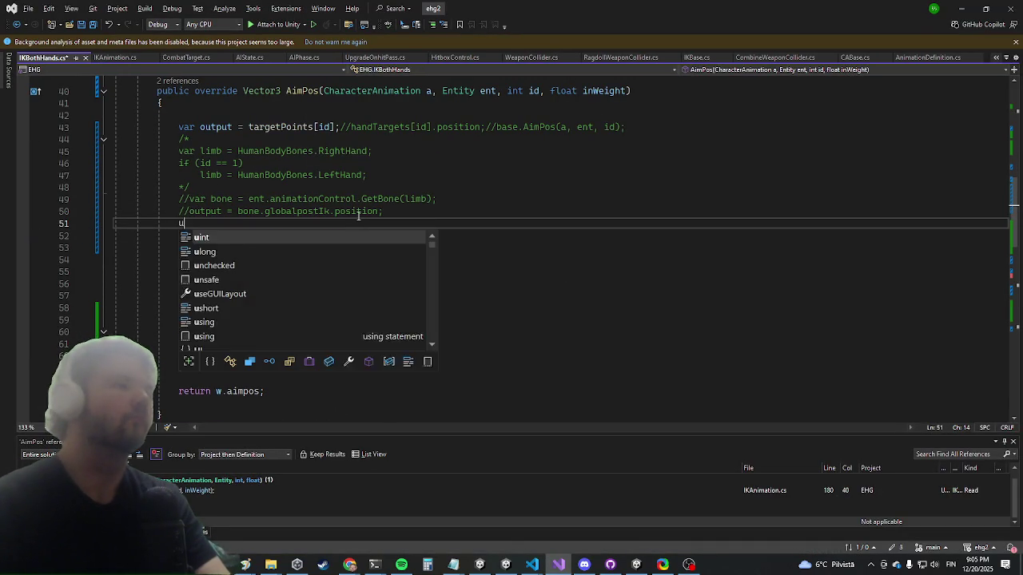
pyautogui.press('Tab')
pyautogui.write('.de')
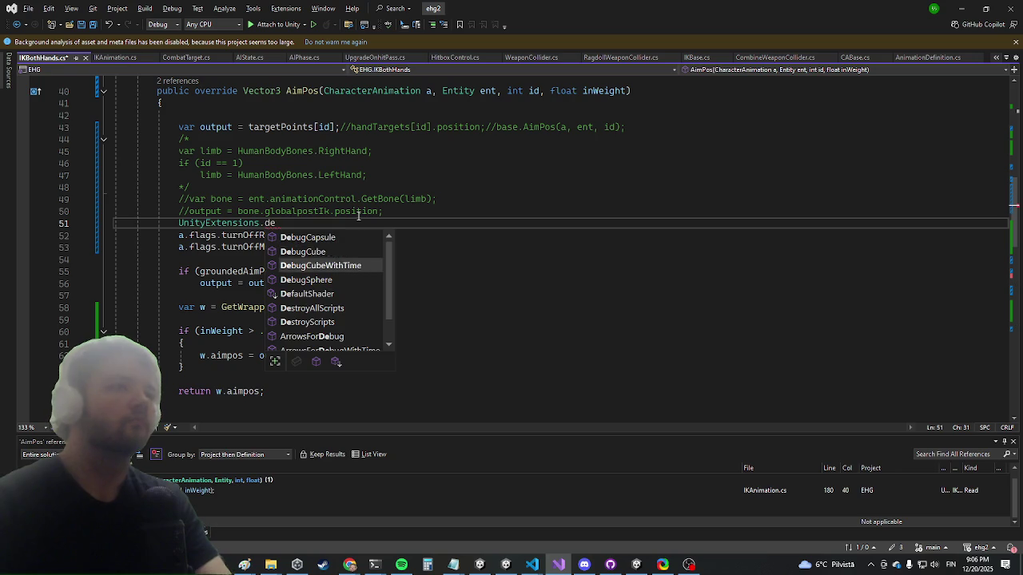
pyautogui.write('(output);')
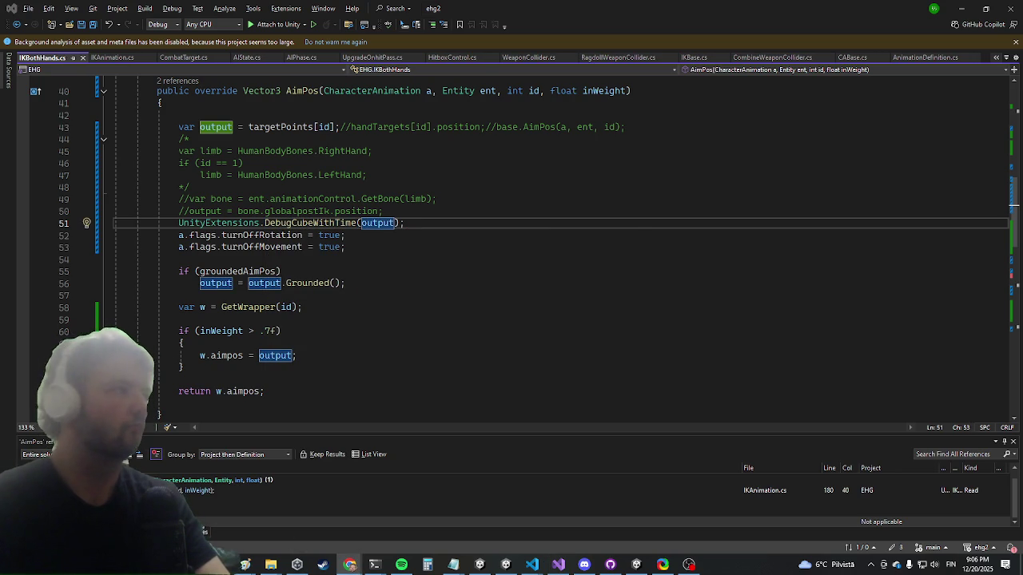
pyautogui.click(969, 6)
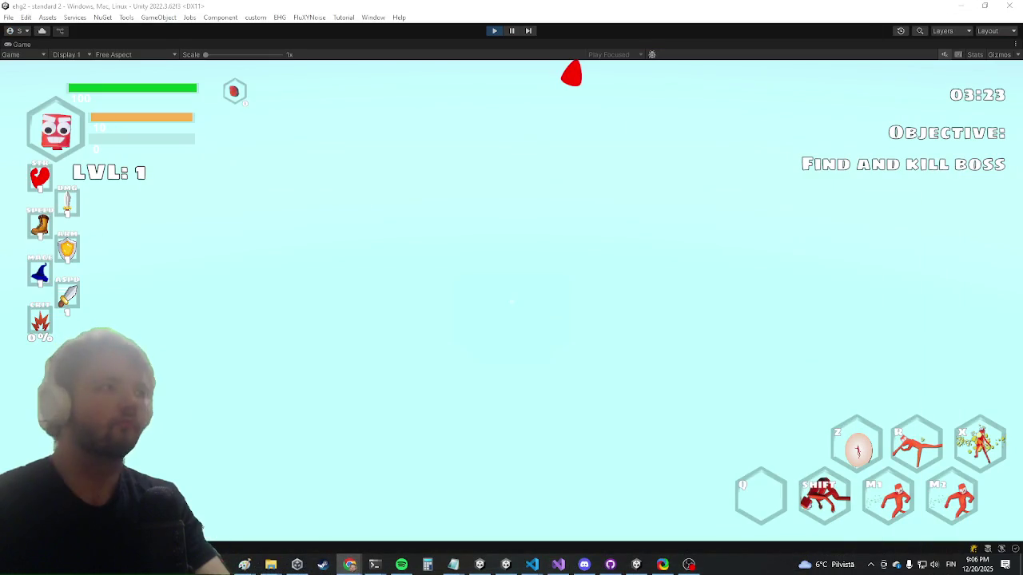
# Step: Focus the Game view and run the character past the pool back to Durco Tan Cap
pyautogui.click(511, 302)
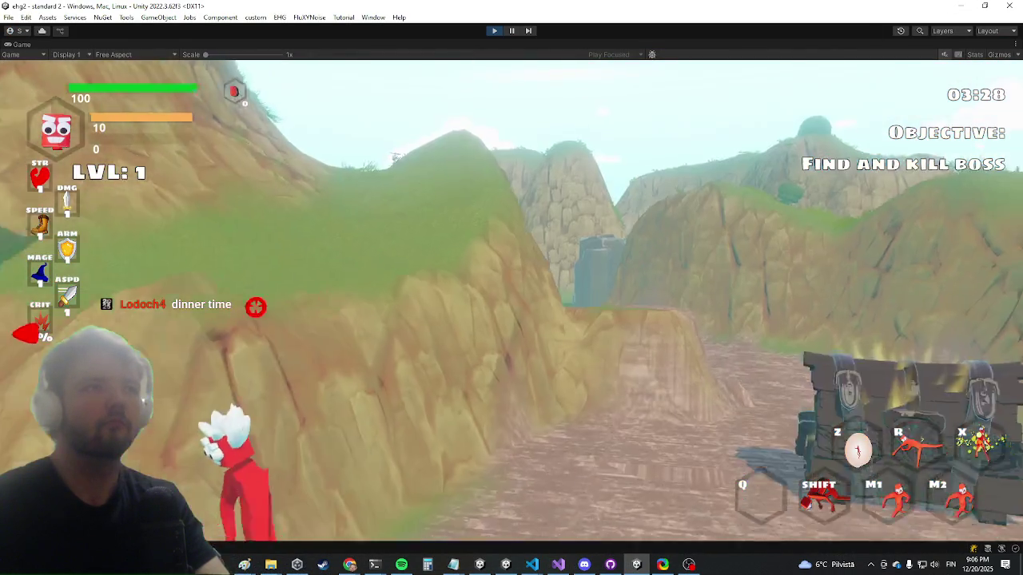
pyautogui.press('w')
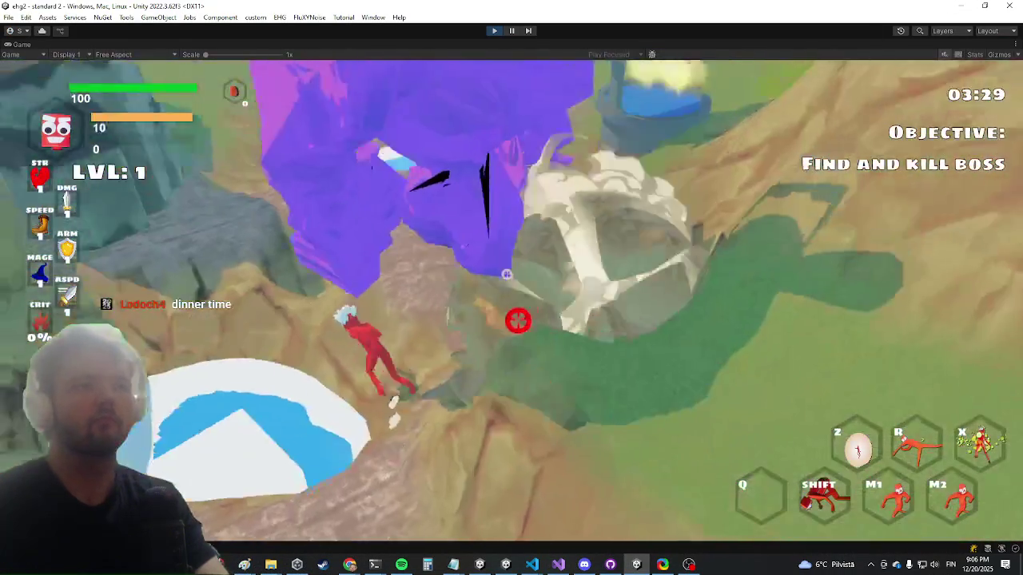
pyautogui.press('w')
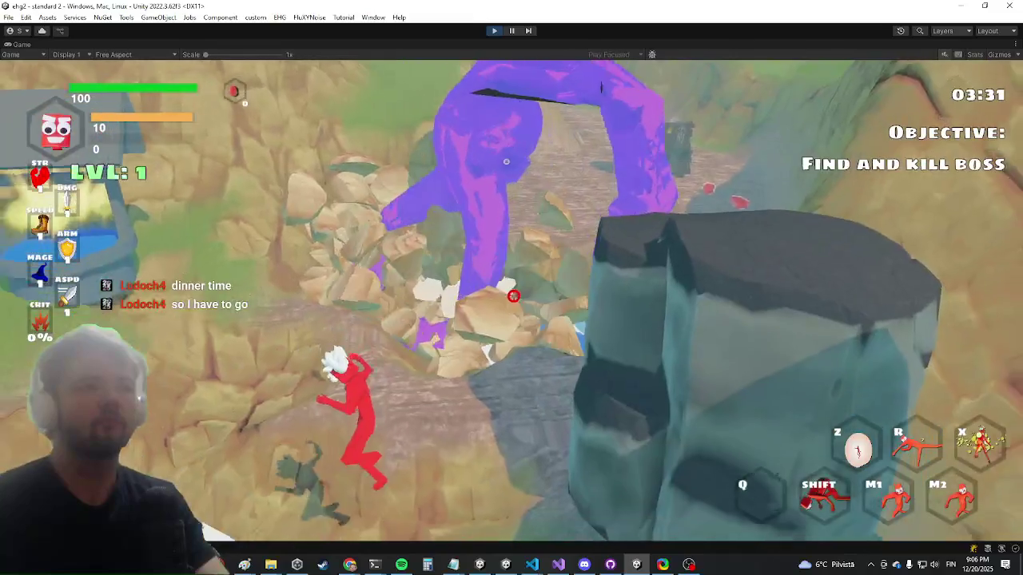
pyautogui.press('w')
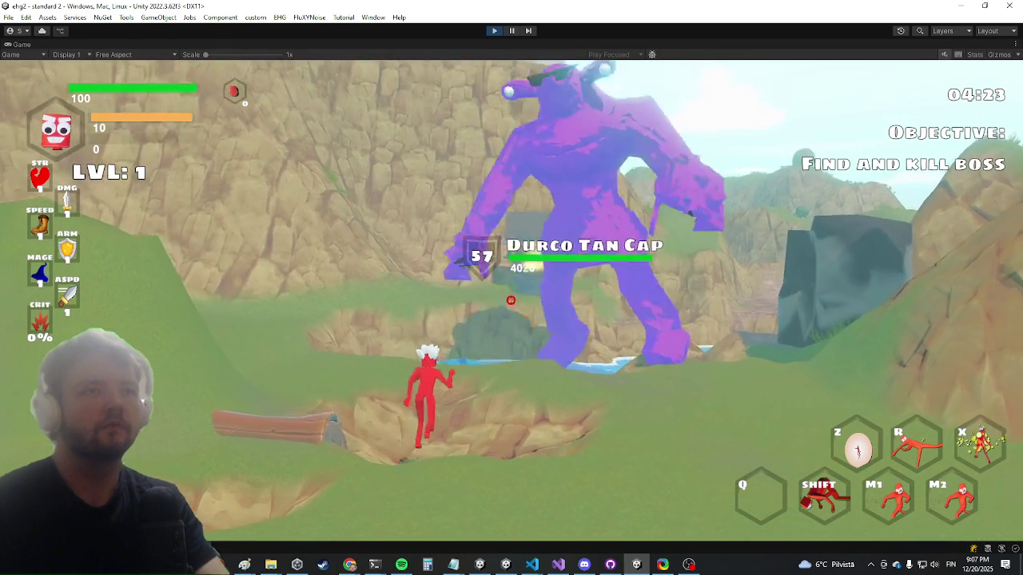
# Step: Run up to Durco Tan Cap by the water, slash it with the sword, and dodge aside
pyautogui.press('w')
pyautogui.press('w')
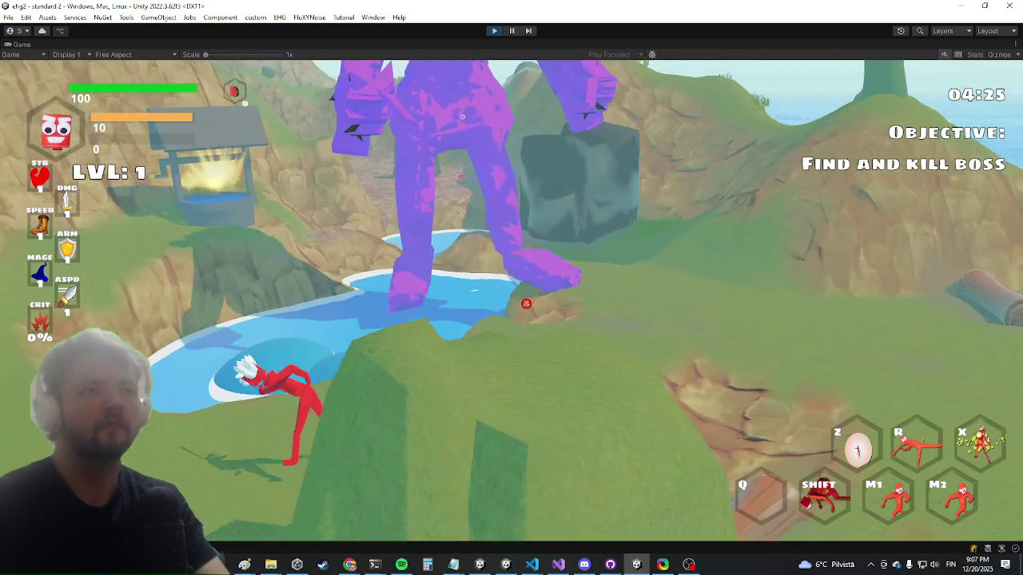
pyautogui.press('w')
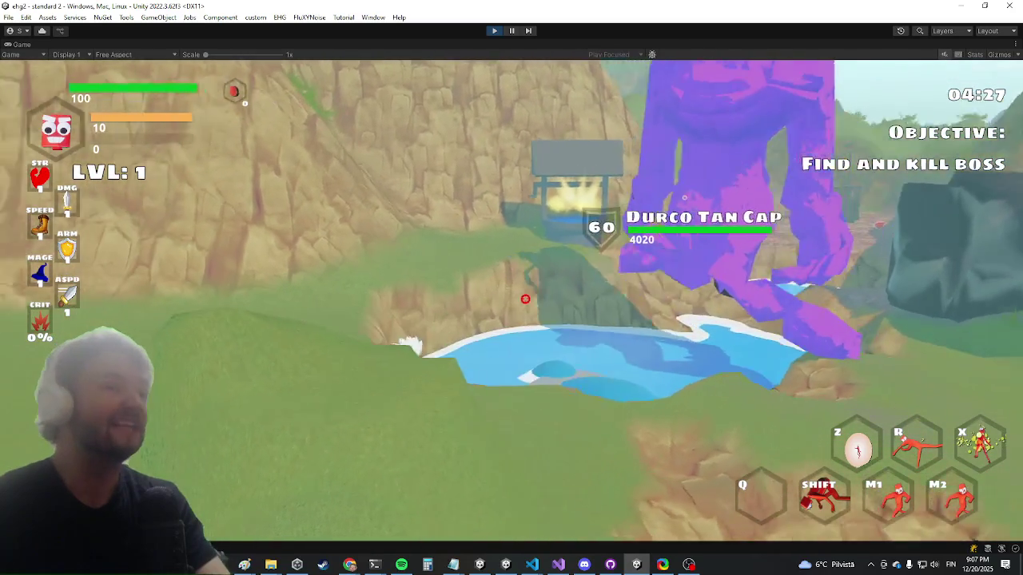
pyautogui.press('w')
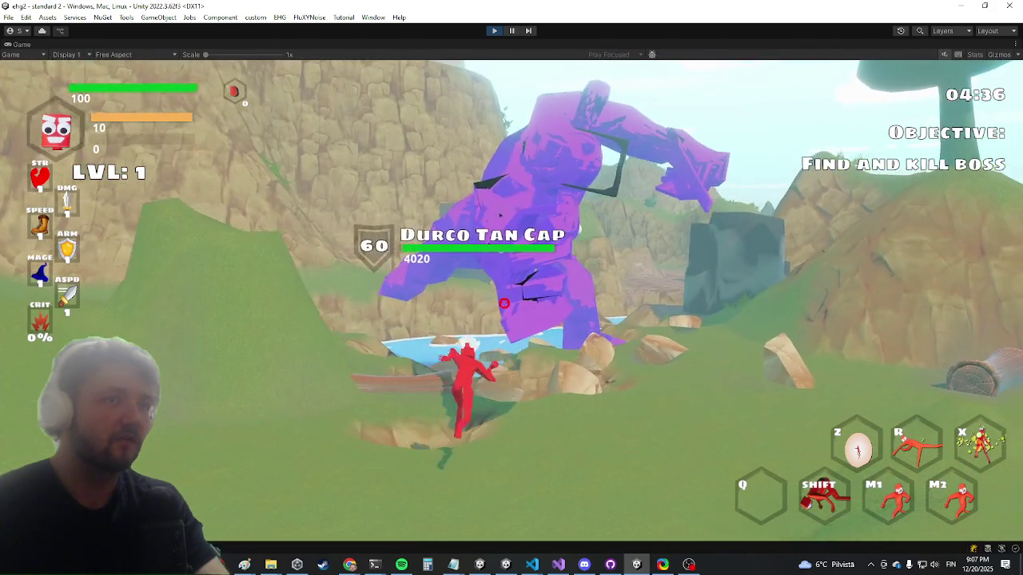
pyautogui.click(509, 301)
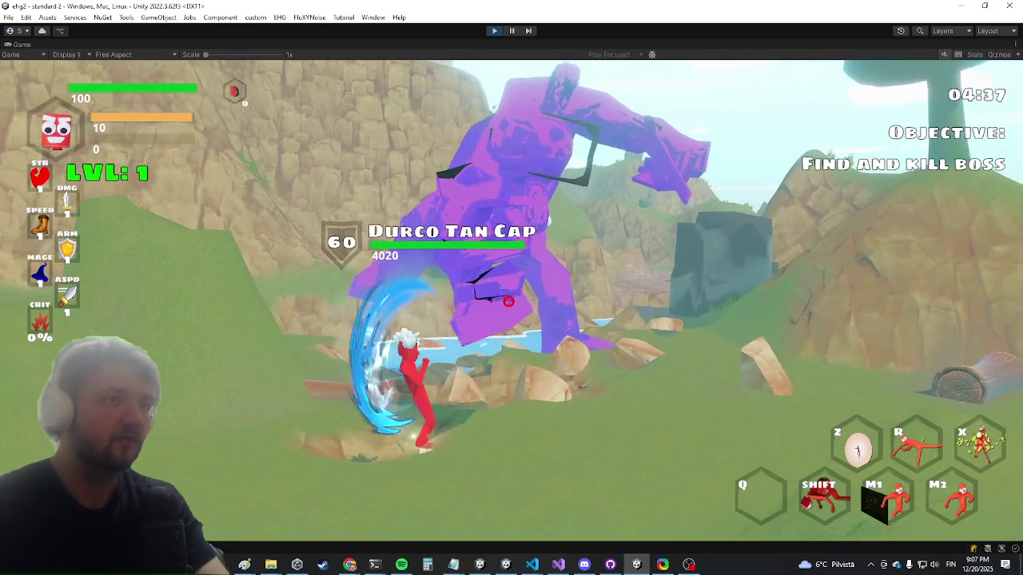
pyautogui.press('a')
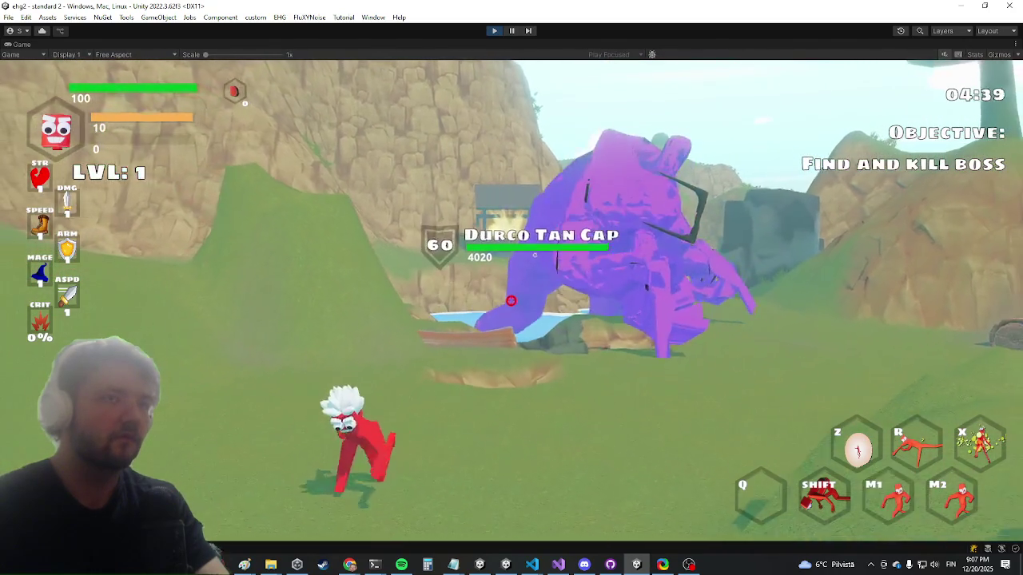
pyautogui.press('d')
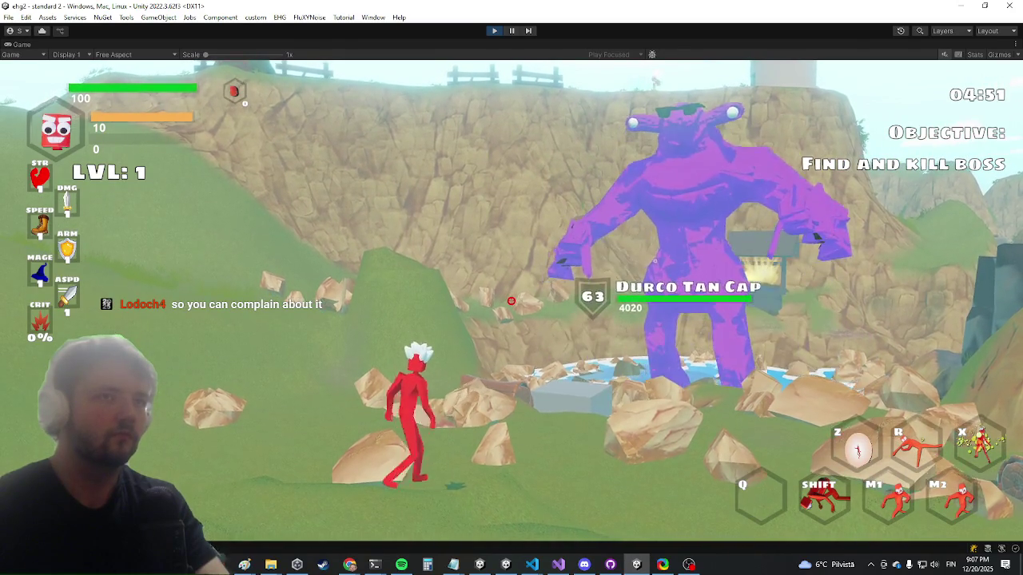
# Step: Circle around the boss across the rocks and grass, avoiding its ground smashes
pyautogui.press('w')
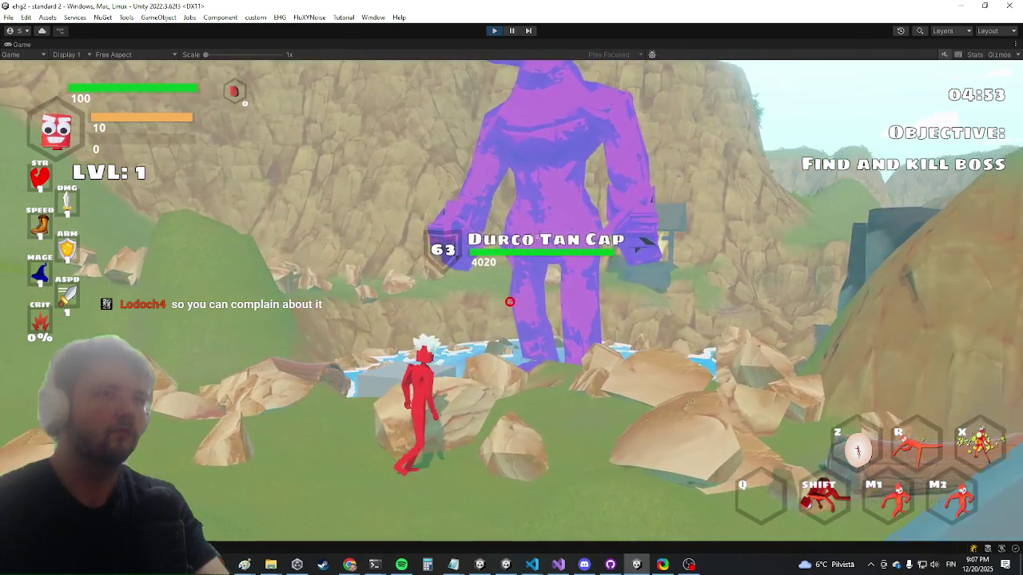
pyautogui.press('a')
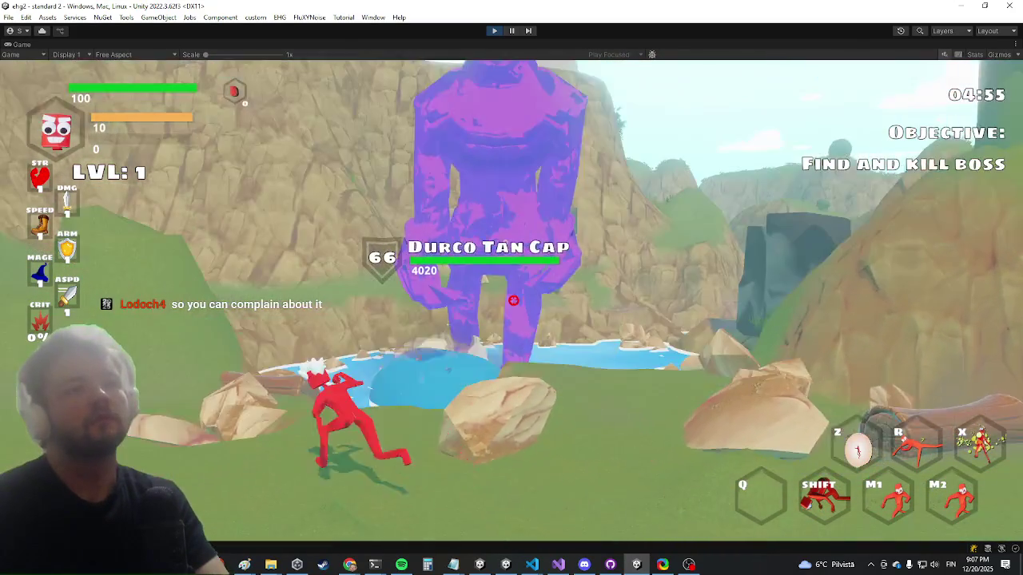
pyautogui.press('s')
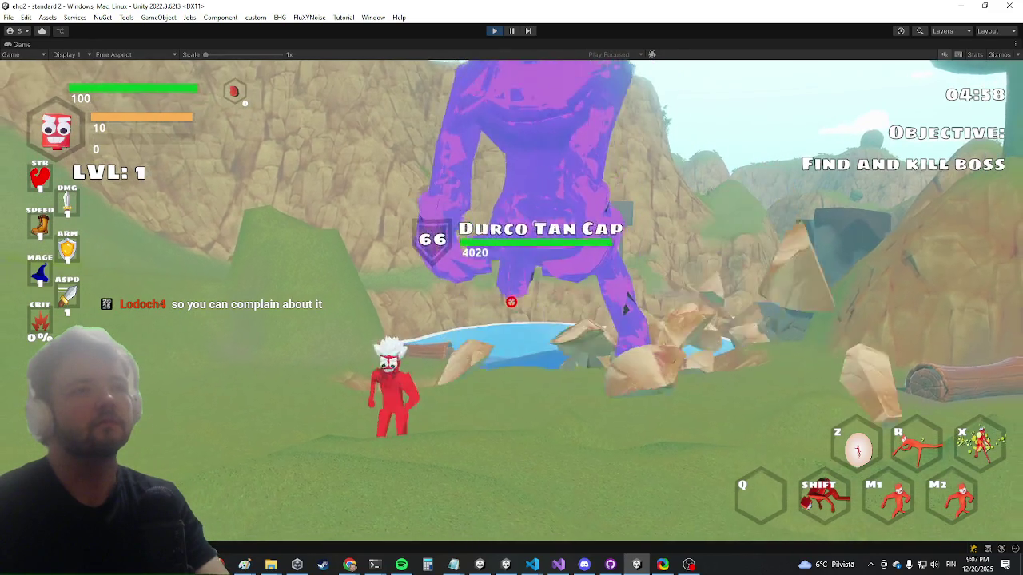
pyautogui.press('a')
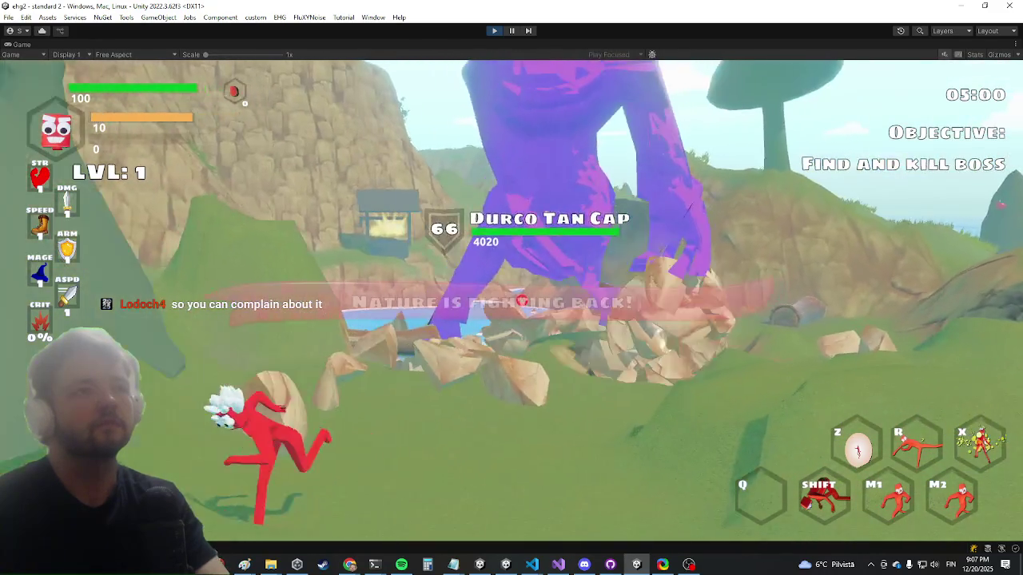
pyautogui.press('s')
pyautogui.press('a')
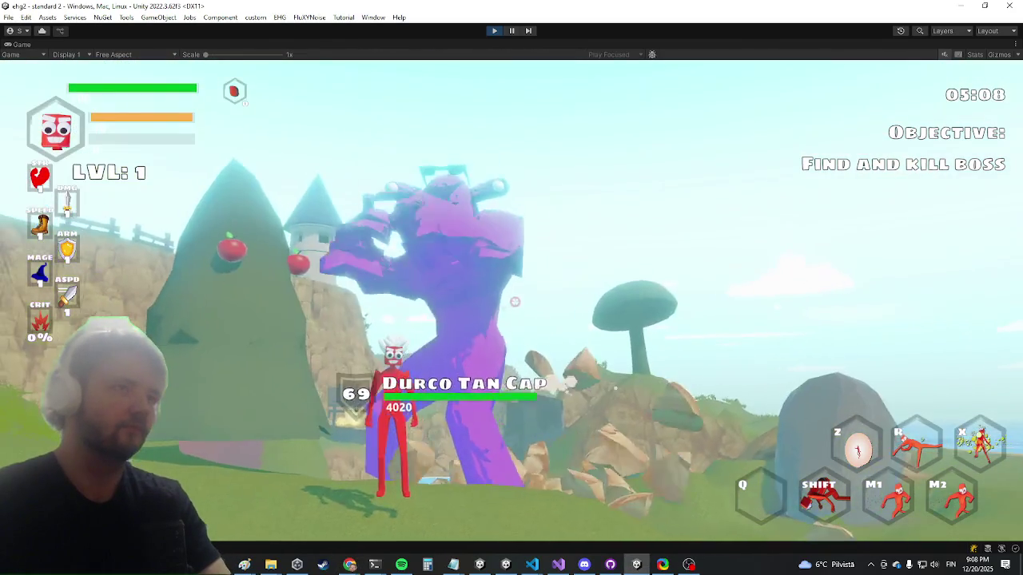
# Step: Dodge-roll in and hit the boss with basic strikes and a secondary attack, then dash out
pyautogui.press('shift')
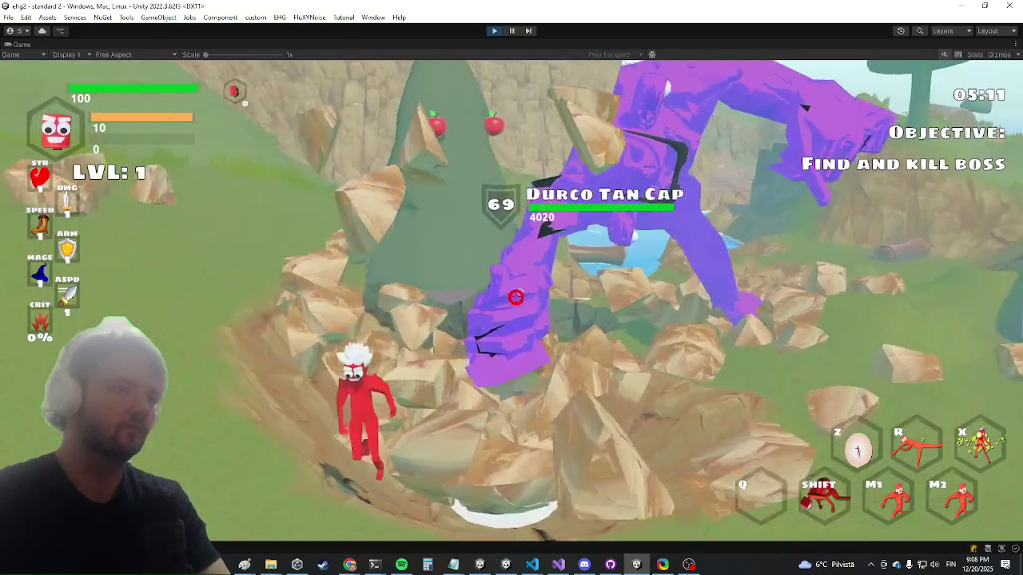
pyautogui.click(504, 298)
pyautogui.press('shift')
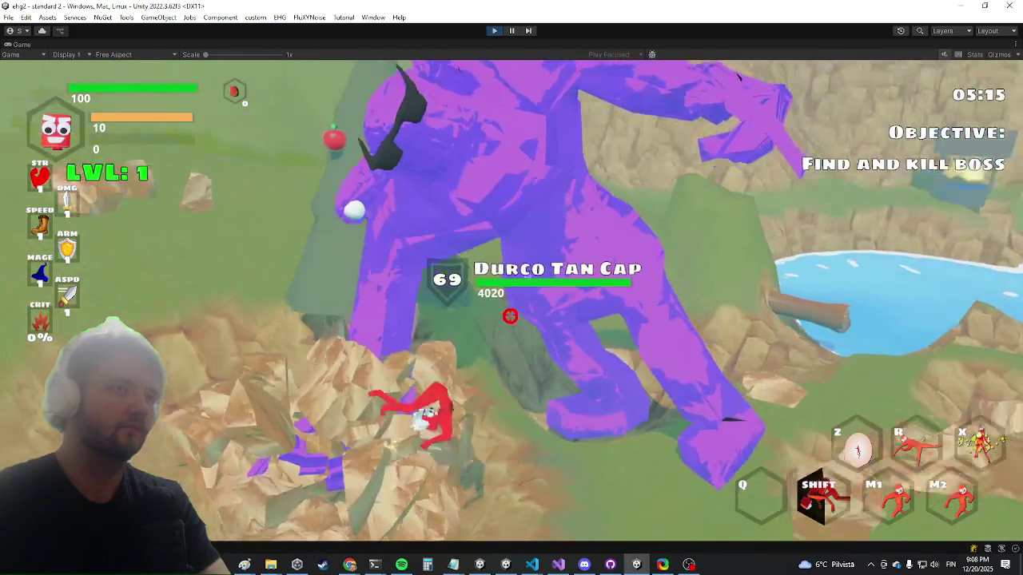
pyautogui.click(507, 300)
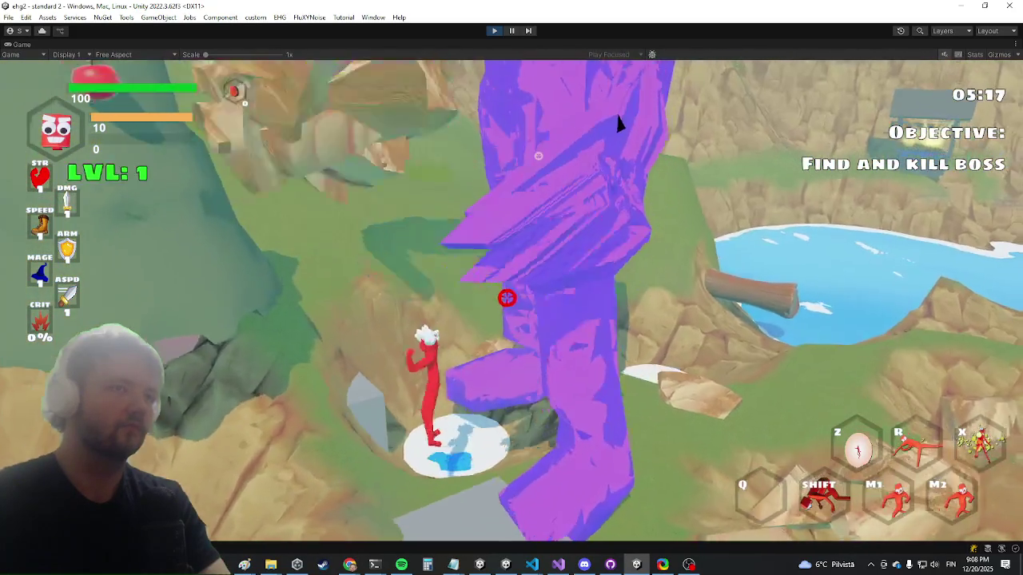
pyautogui.rightClick(505, 299)
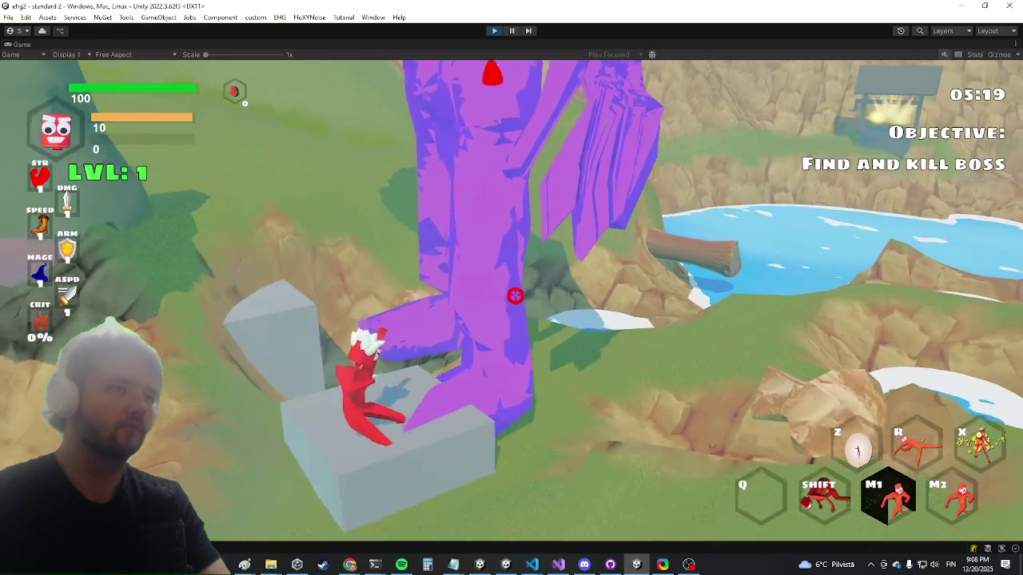
pyautogui.click(505, 304)
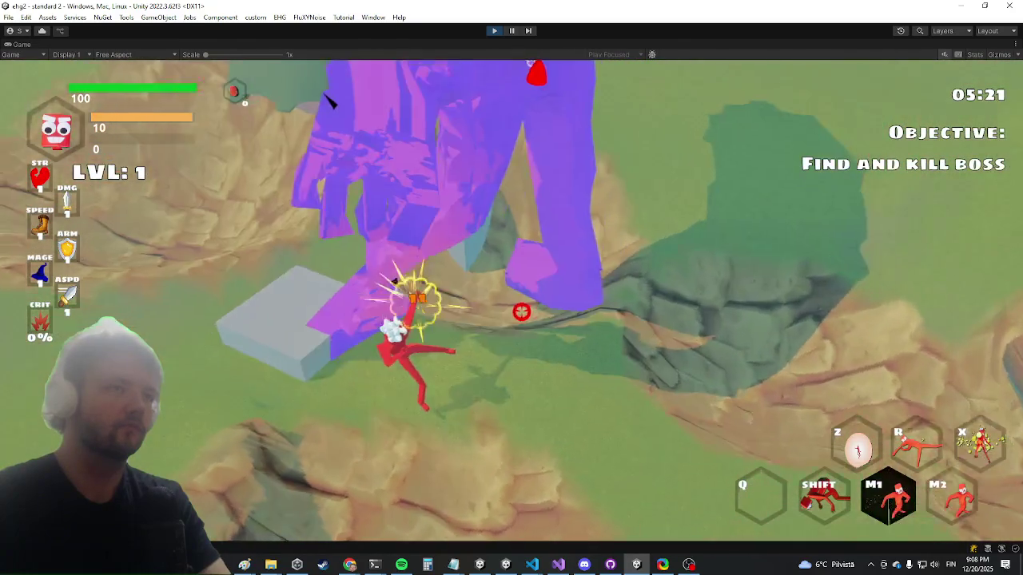
pyautogui.click(520, 303)
pyautogui.press('shift')
pyautogui.press('w')
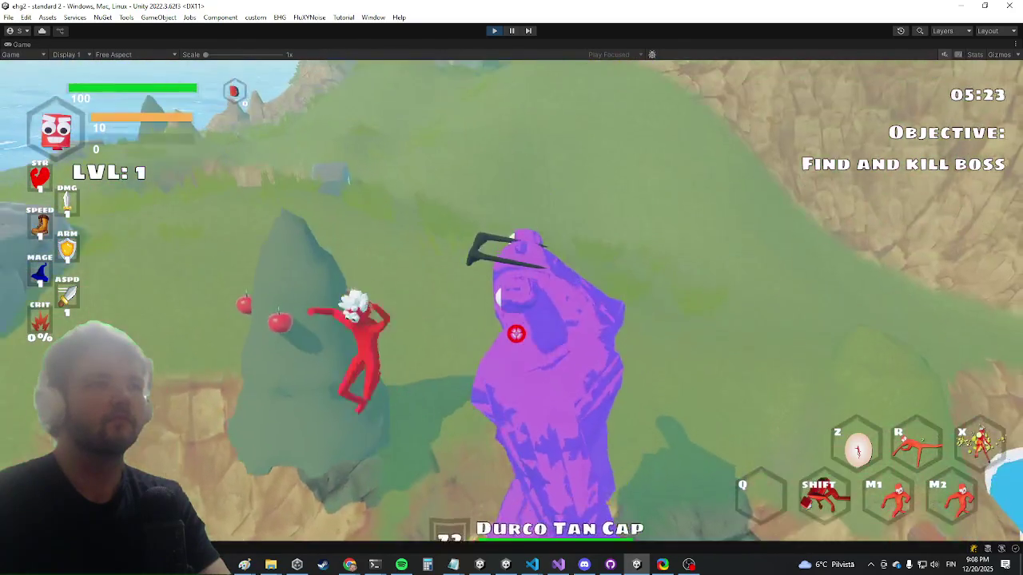
# Step: Run around the boss along the crater rim and dash sideways to face it
pyautogui.press('w')
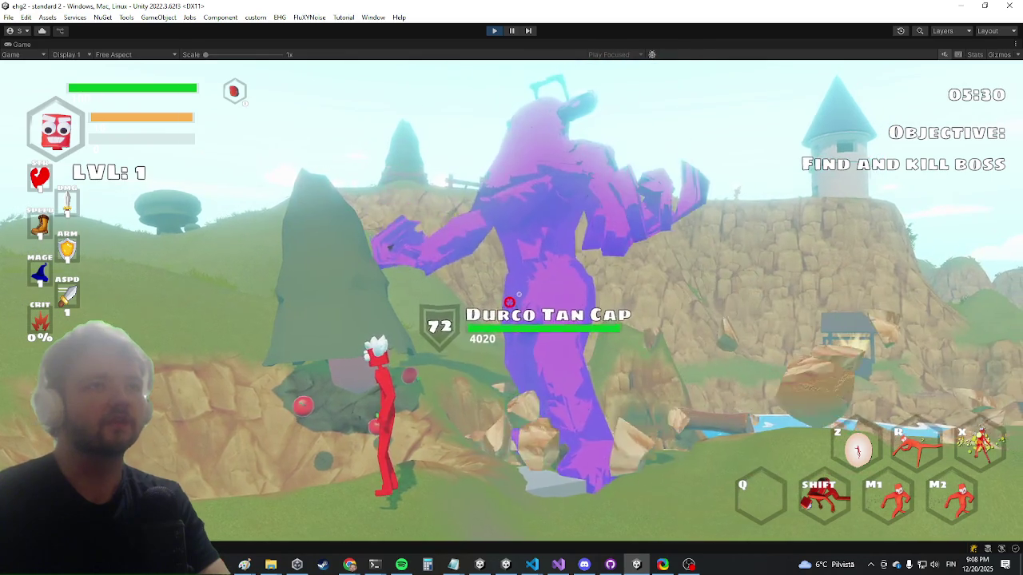
pyautogui.press('w')
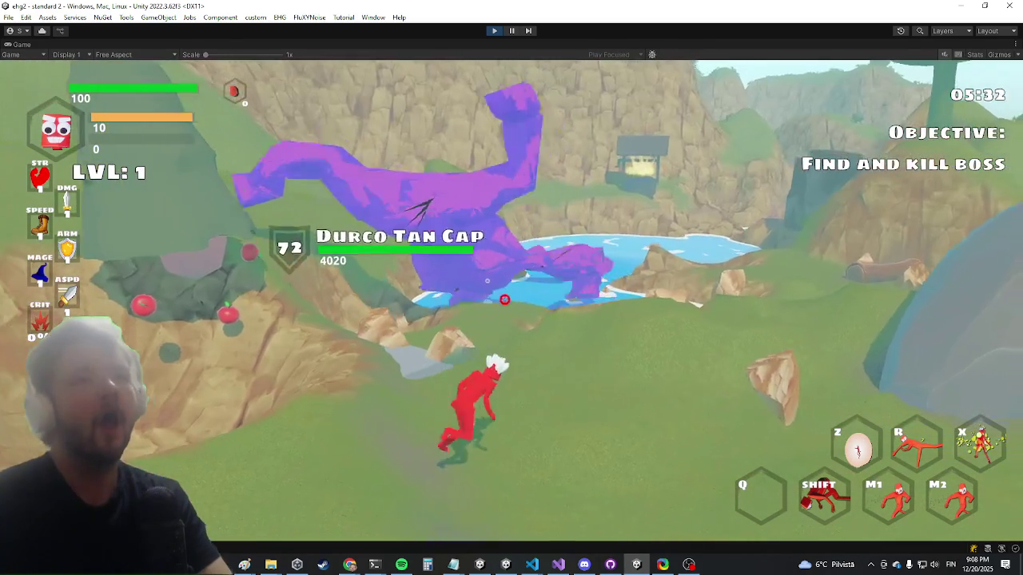
pyautogui.press('a')
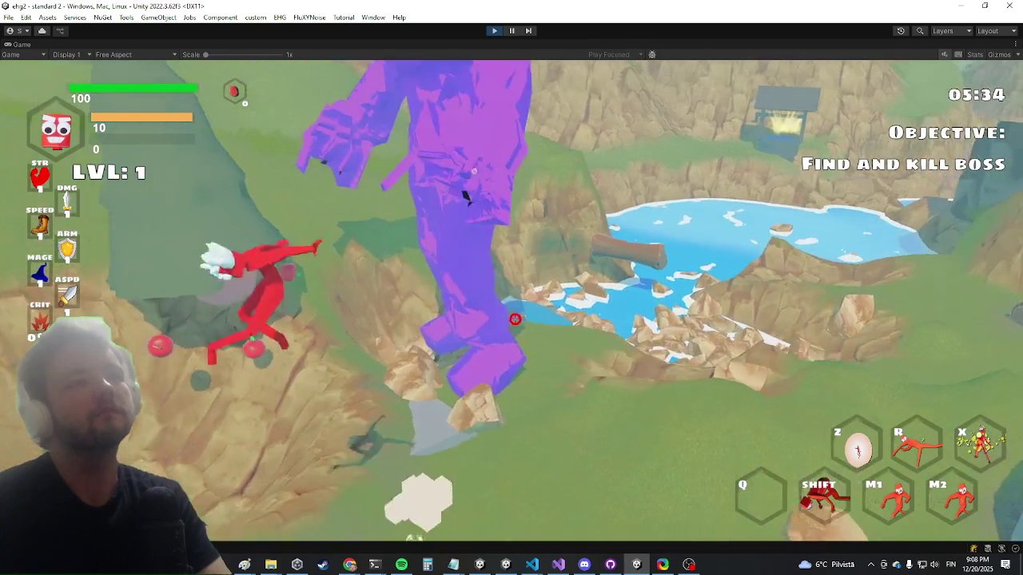
pyautogui.press('s')
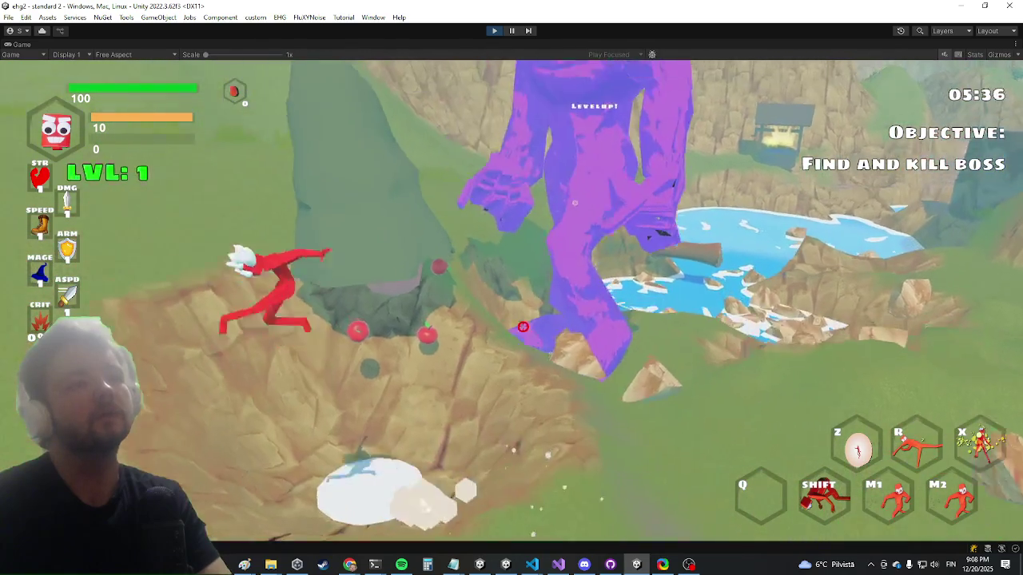
pyautogui.press('a')
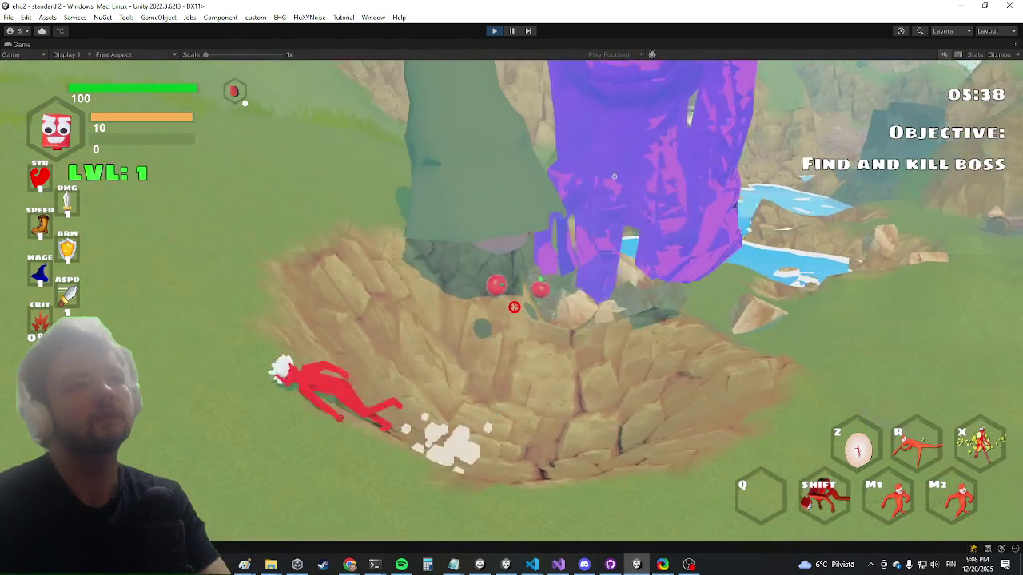
pyautogui.press('s')
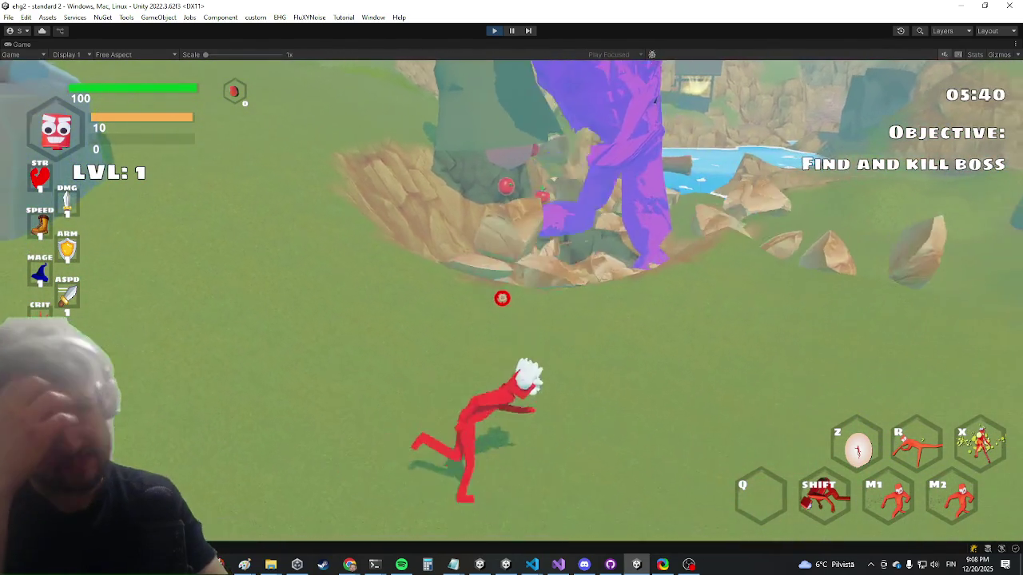
pyautogui.press('shift')
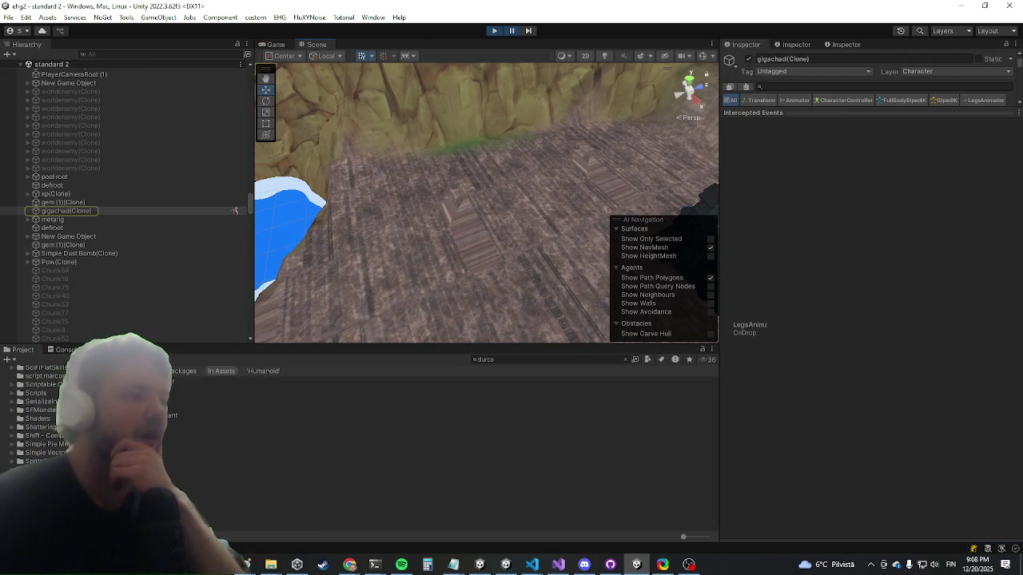
# Step: Open the Console and view an error's stack trace, then select portraitcollider in the Hierarchy
pyautogui.hotkey('ctrl', 'shift', 'c')
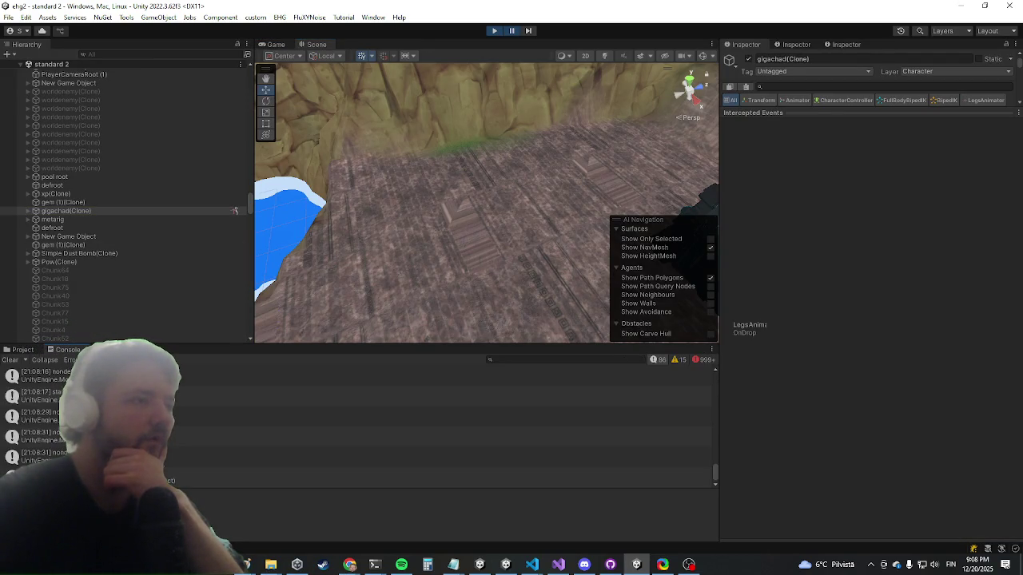
pyautogui.click(207, 477)
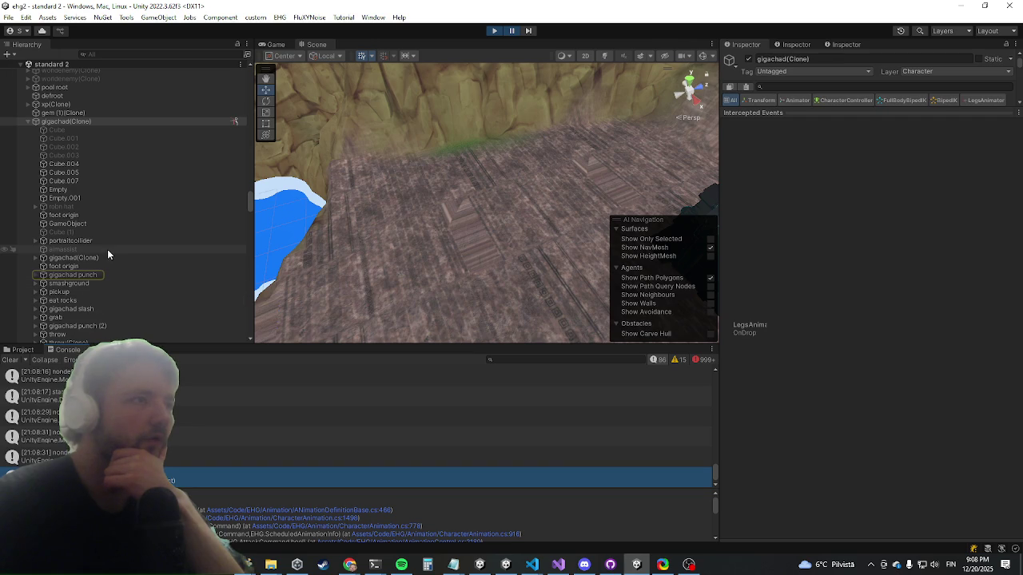
pyautogui.click(88, 242)
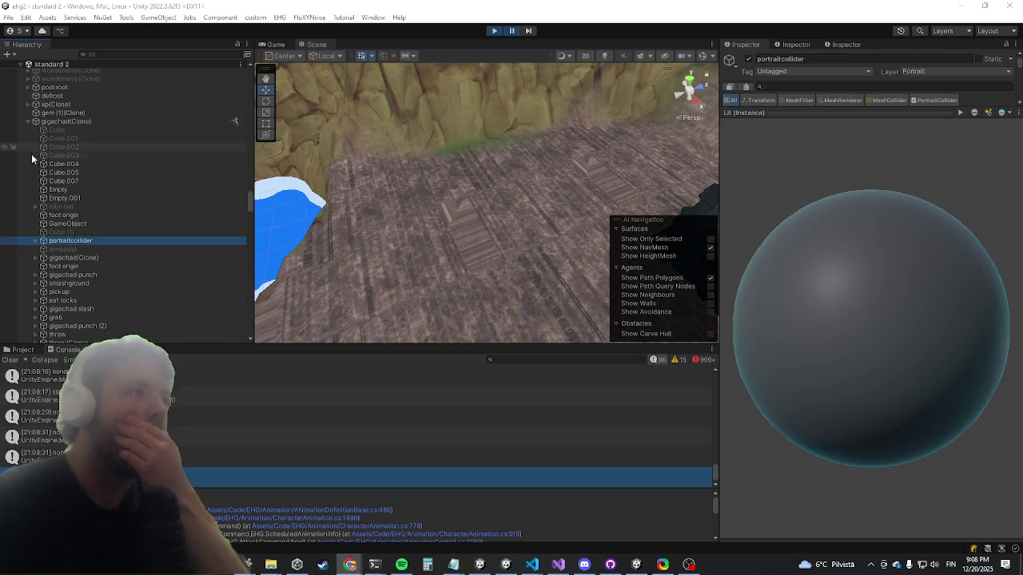
pyautogui.scroll(-1, 32, 157)
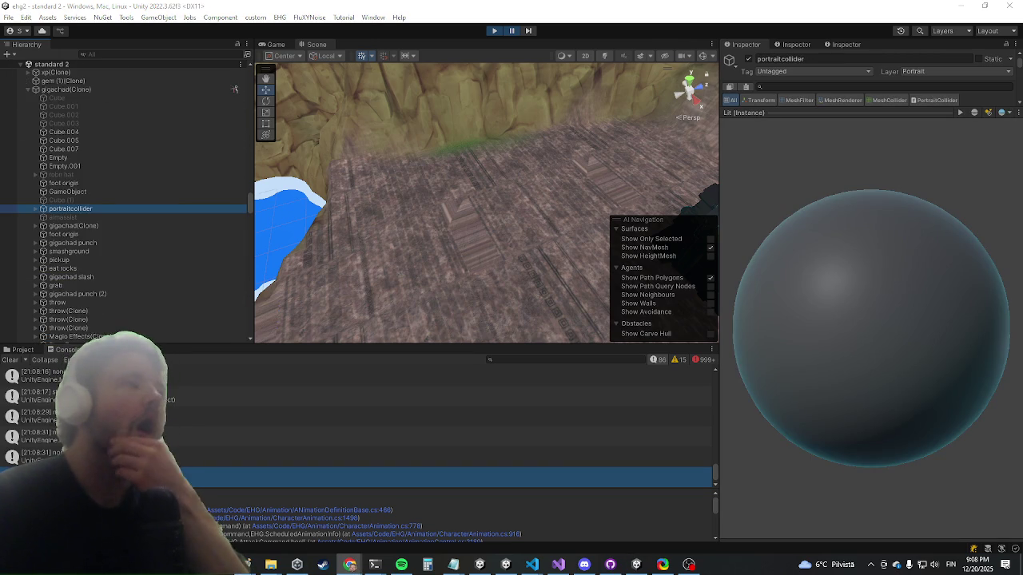
# Step: Select the smashground animation definition and scroll to its Local To Root settings
pyautogui.click(86, 243)
pyautogui.click(133, 252)
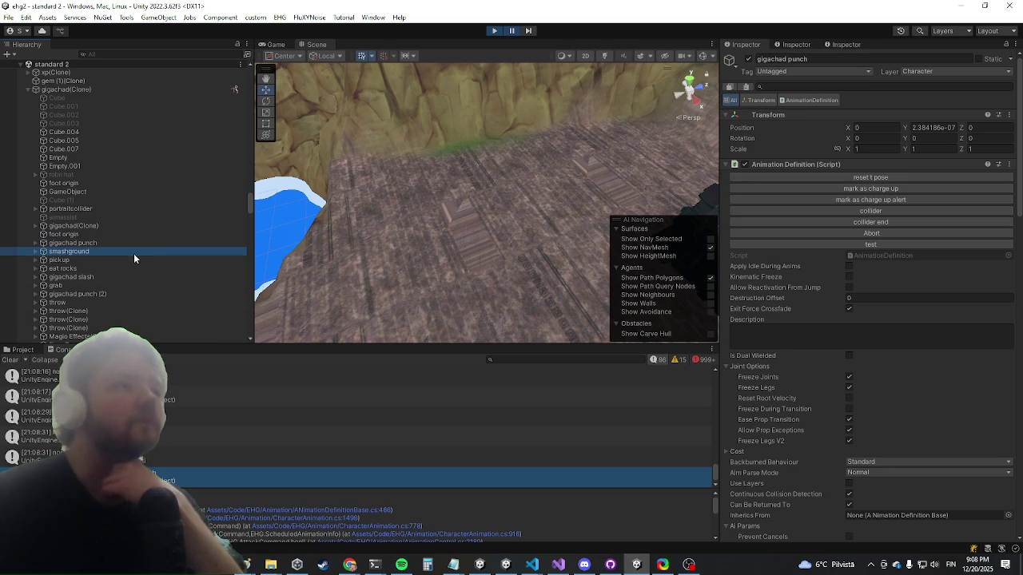
pyautogui.scroll(-10, 915, 240)
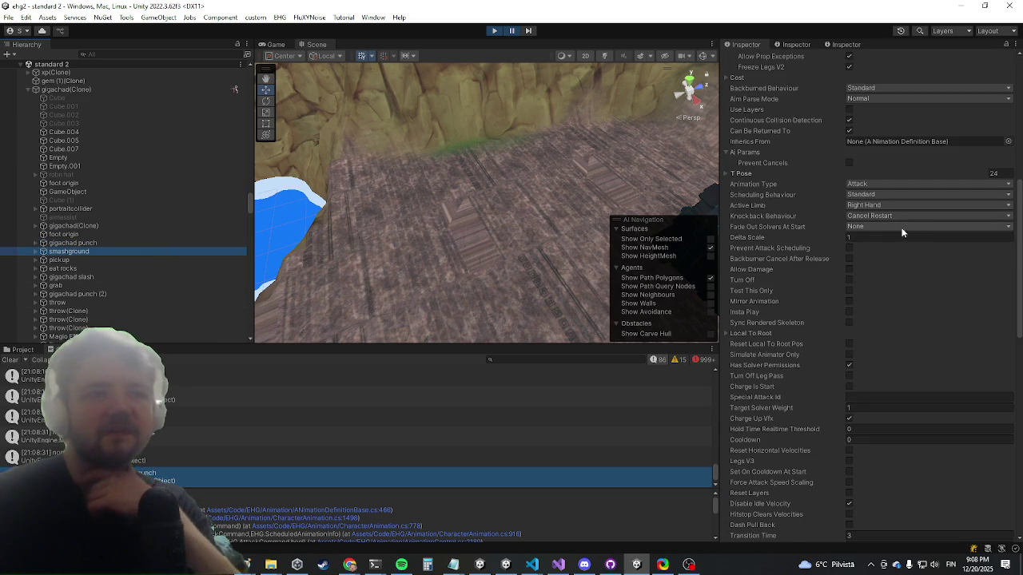
pyautogui.scroll(-1, 884, 243)
pyautogui.click(768, 305)
pyautogui.click(769, 305)
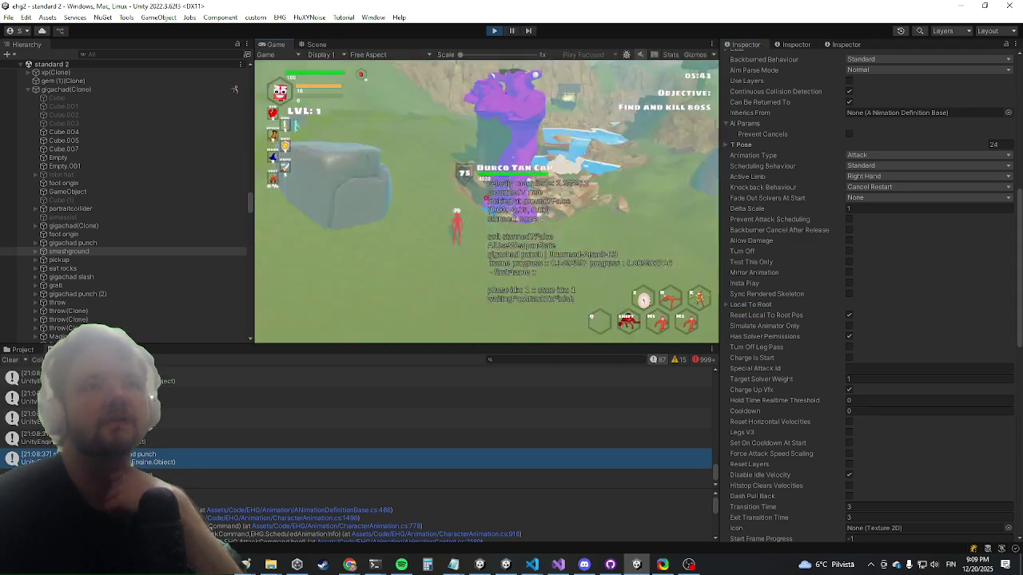
# Step: Enable Sync Rendered Skeleton on the smashground animation definition
pyautogui.press('super')
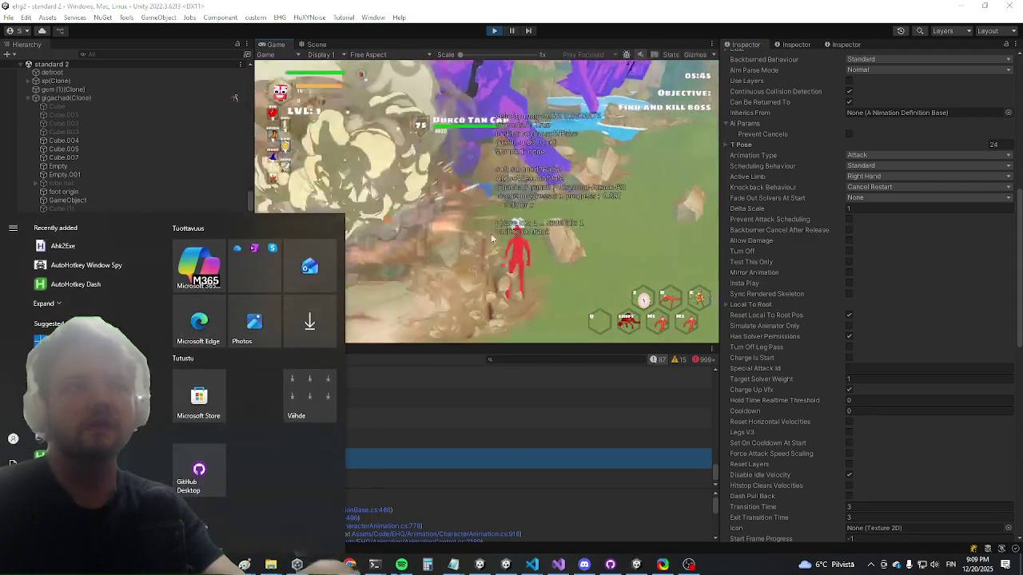
pyautogui.click(854, 292)
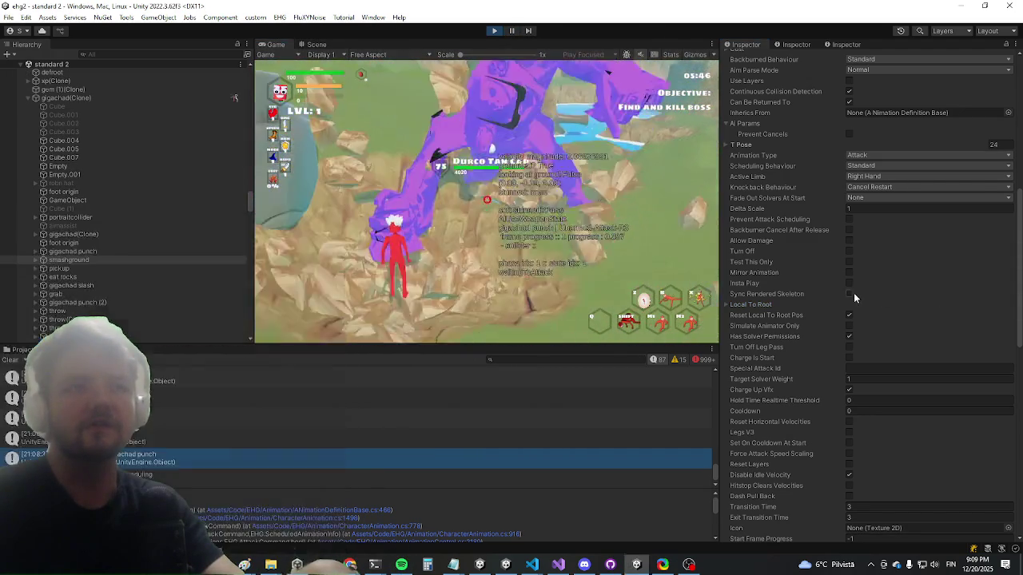
pyautogui.click(851, 293)
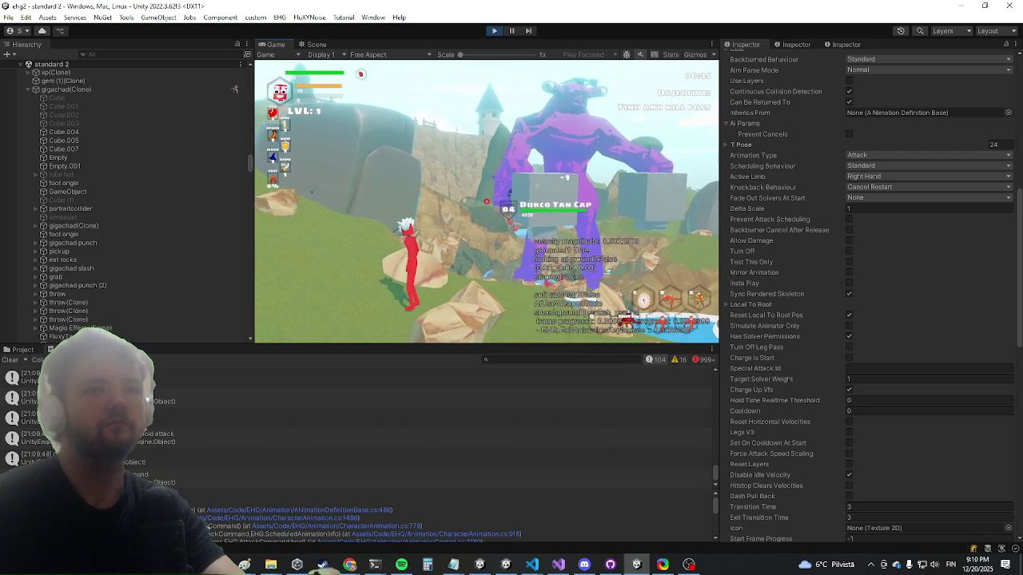
# Step: Stop Play mode with Ctrl+P, checking the browser, then return to the Unity editor
pyautogui.press('super')
pyautogui.press('super')
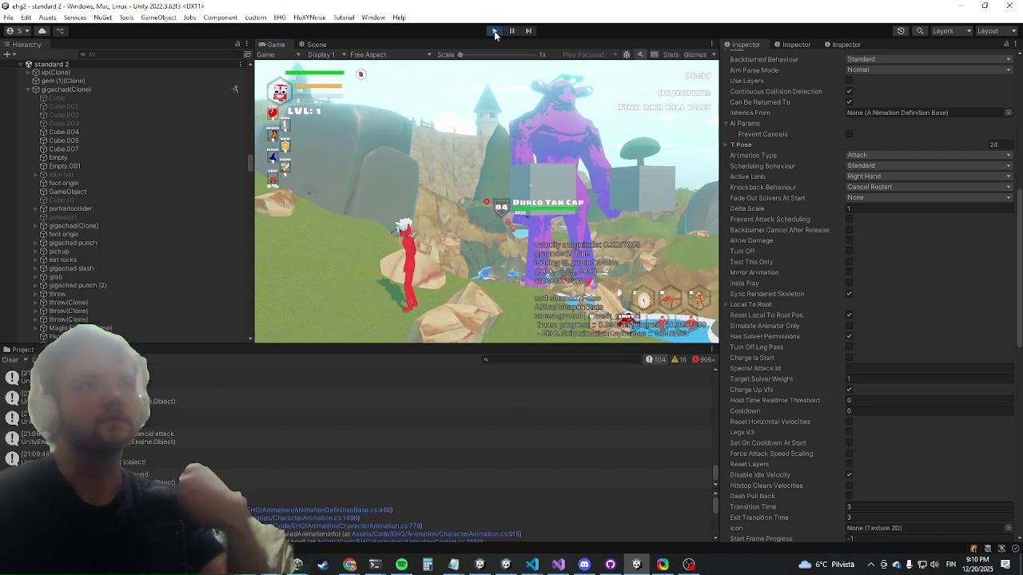
pyautogui.hotkey('alt', 'Tab')
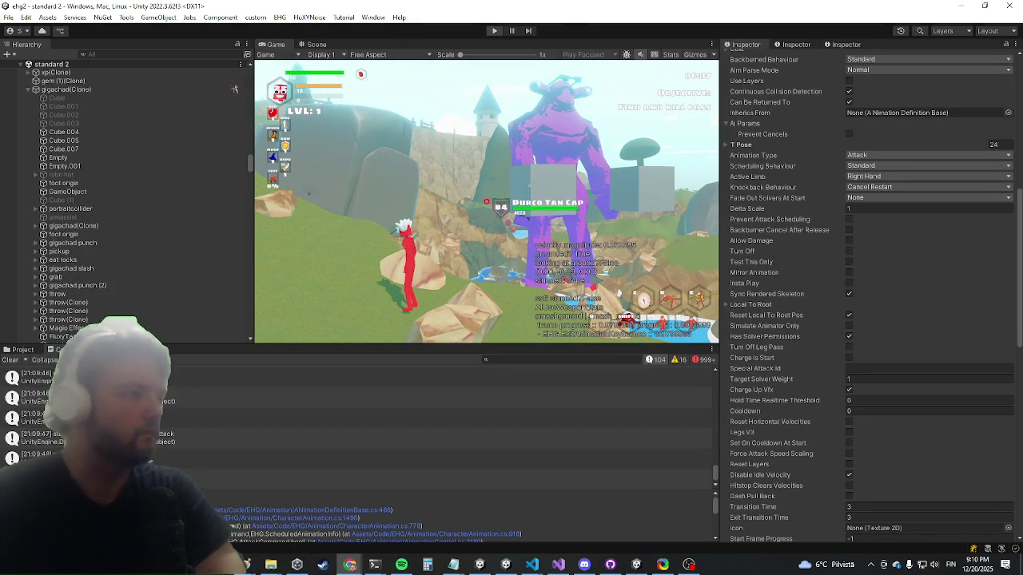
pyautogui.hotkey('alt', 'Tab')
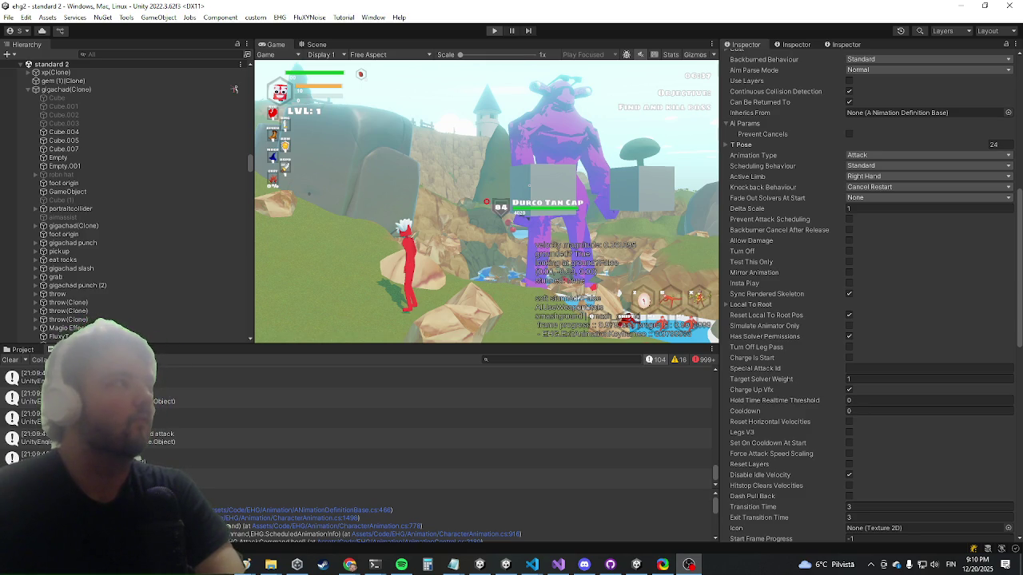
pyautogui.hotkey('alt', 'Tab')
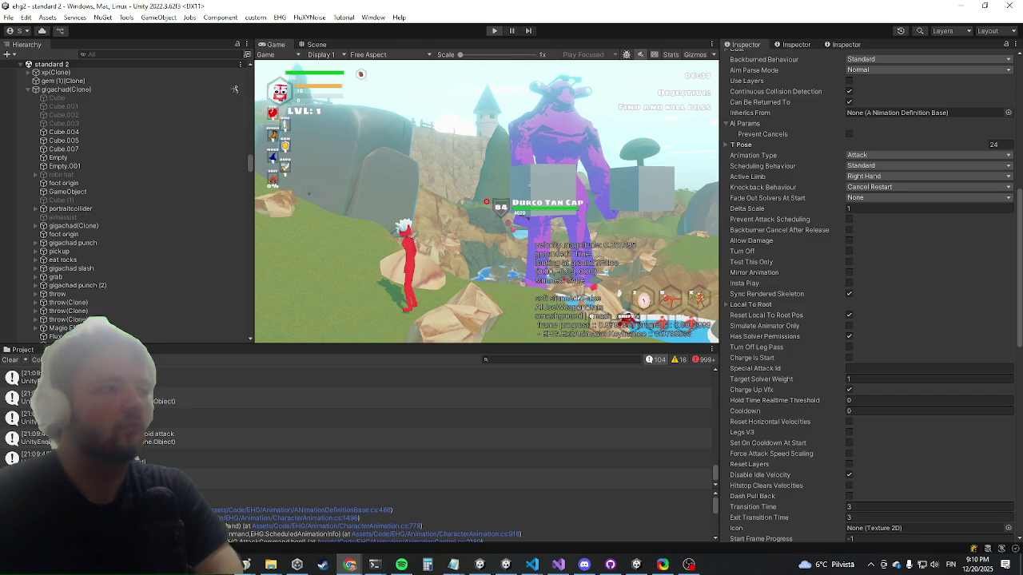
pyautogui.hotkey('ctrl', 'p')
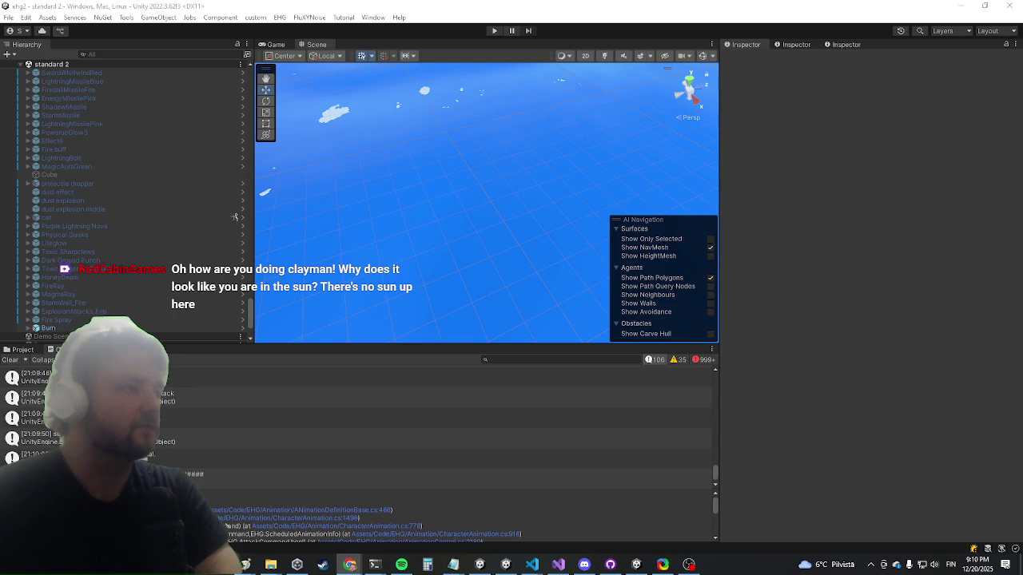
pyautogui.hotkey('alt', 'Tab')
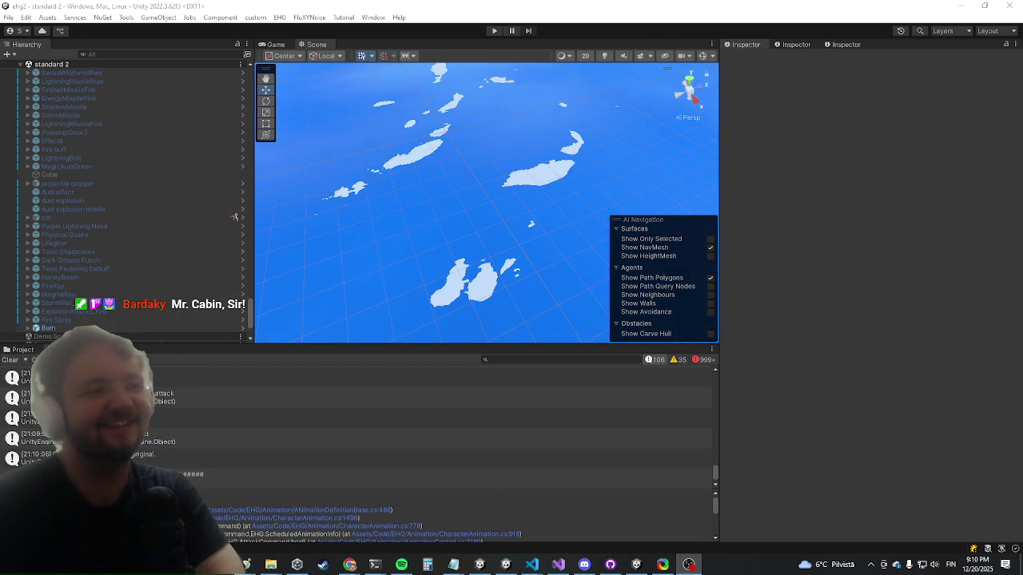
# Step: Launch Paint and draw a tall rectangle body with a smaller rectangle on top
pyautogui.rightClick(247, 566)
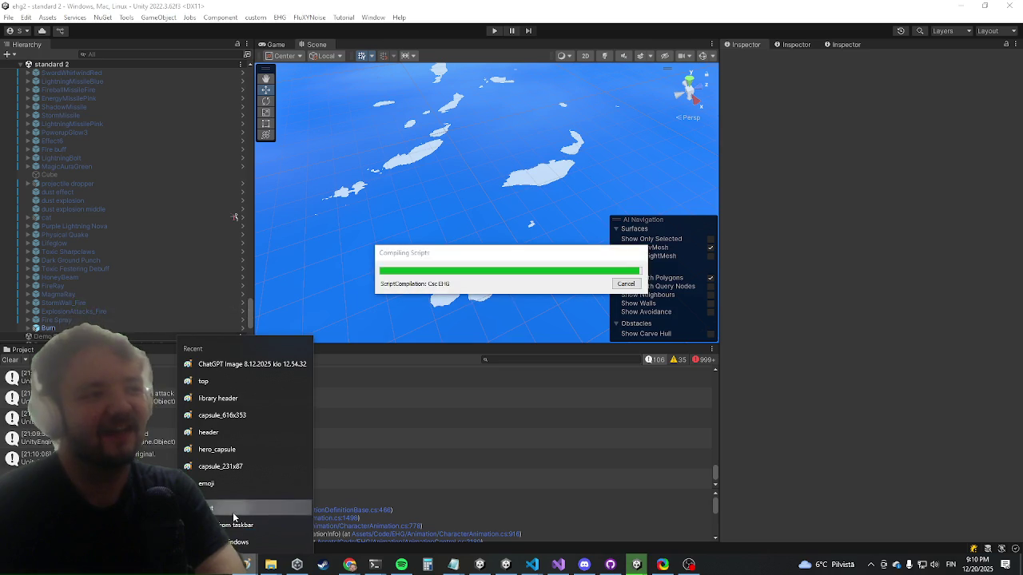
pyautogui.click(232, 511)
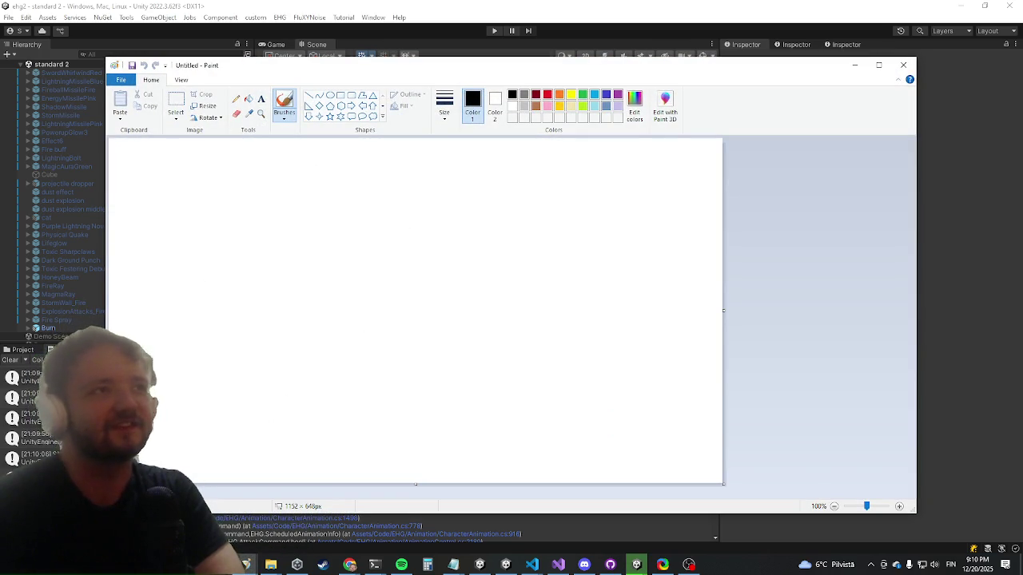
pyautogui.click(341, 95)
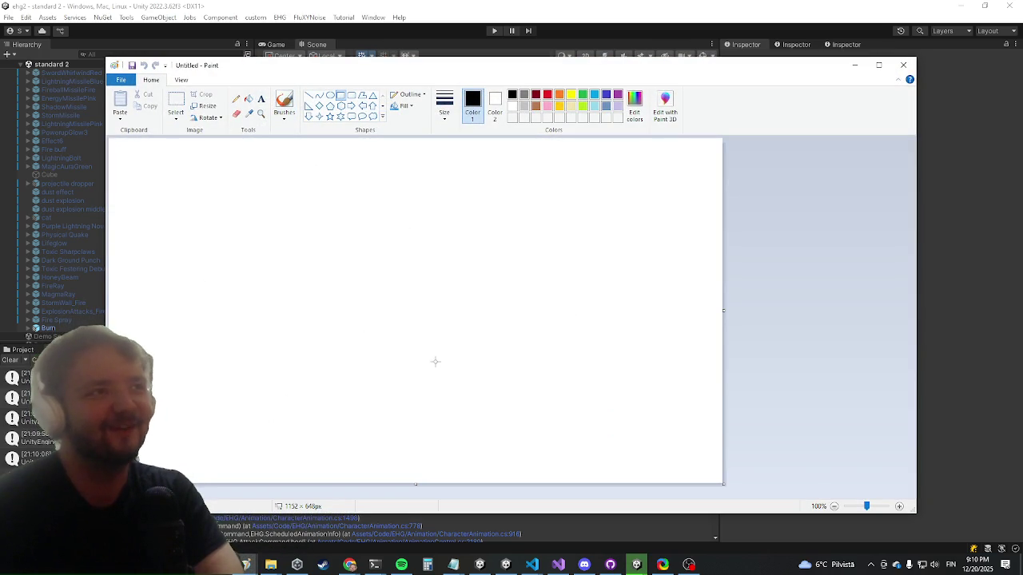
pyautogui.moveTo(472, 294)
pyautogui.mouseDown()
pyautogui.moveTo(487, 299)
pyautogui.moveTo(550, 444)
pyautogui.moveTo(574, 458)
pyautogui.mouseUp()
pyautogui.click(425, 270)
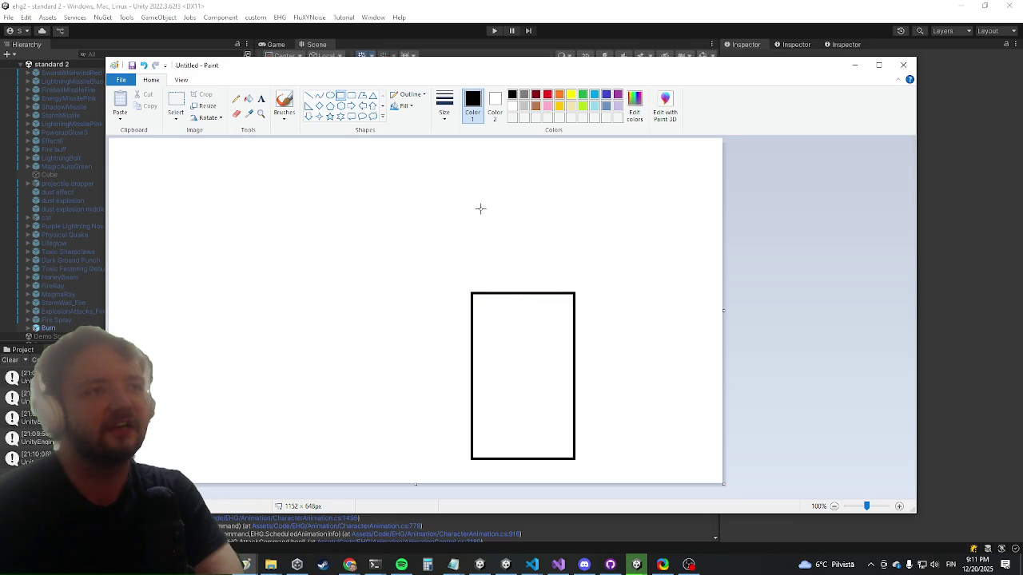
pyautogui.moveTo(487, 202)
pyautogui.mouseDown()
pyautogui.moveTo(583, 274)
pyautogui.moveTo(551, 280)
pyautogui.moveTo(557, 291)
pyautogui.mouseUp()
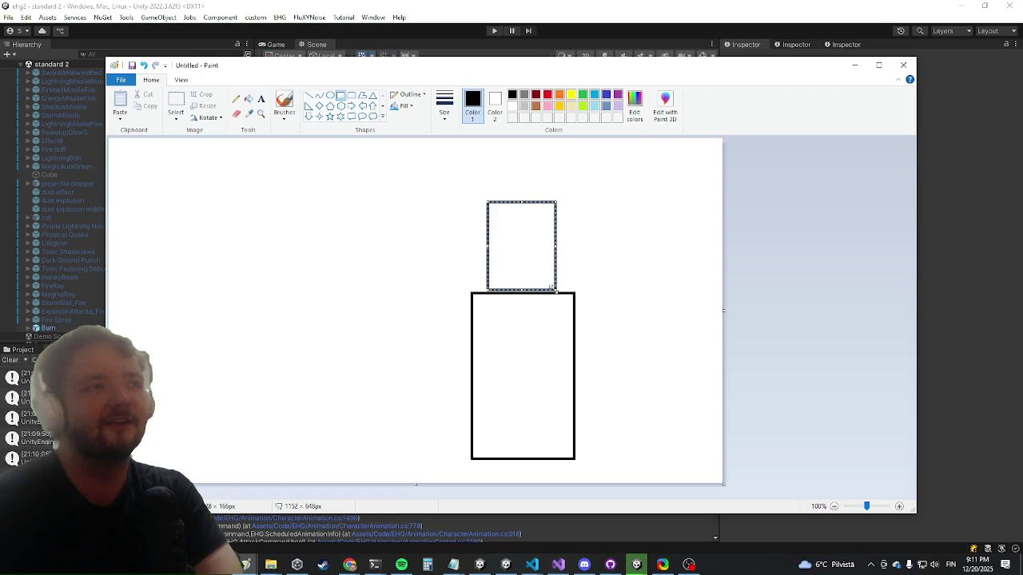
pyautogui.click(385, 244)
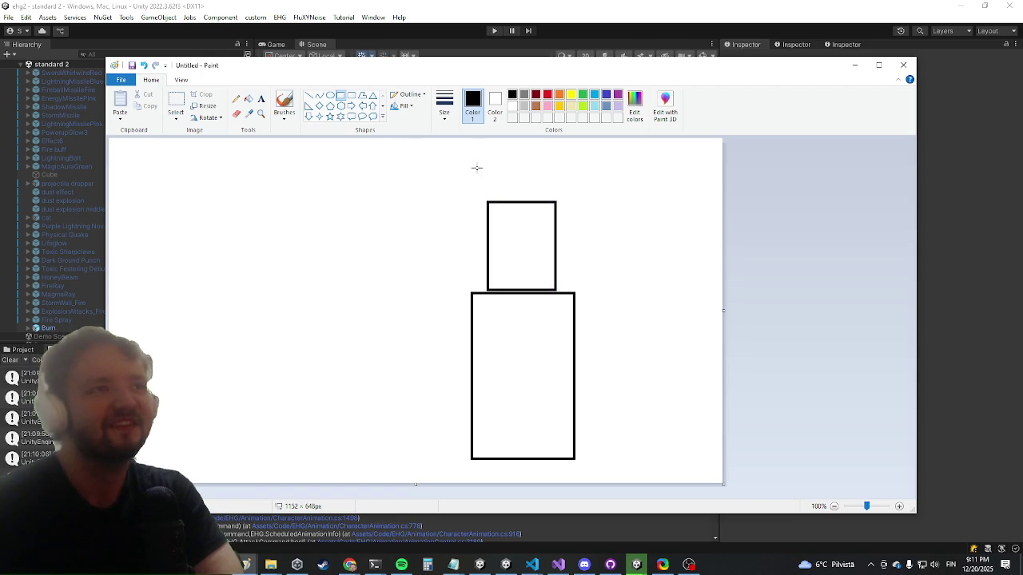
# Step: Draw an oval head above the small rectangle
pyautogui.click(330, 95)
pyautogui.moveTo(492, 164); pyautogui.dragTo(557, 202)
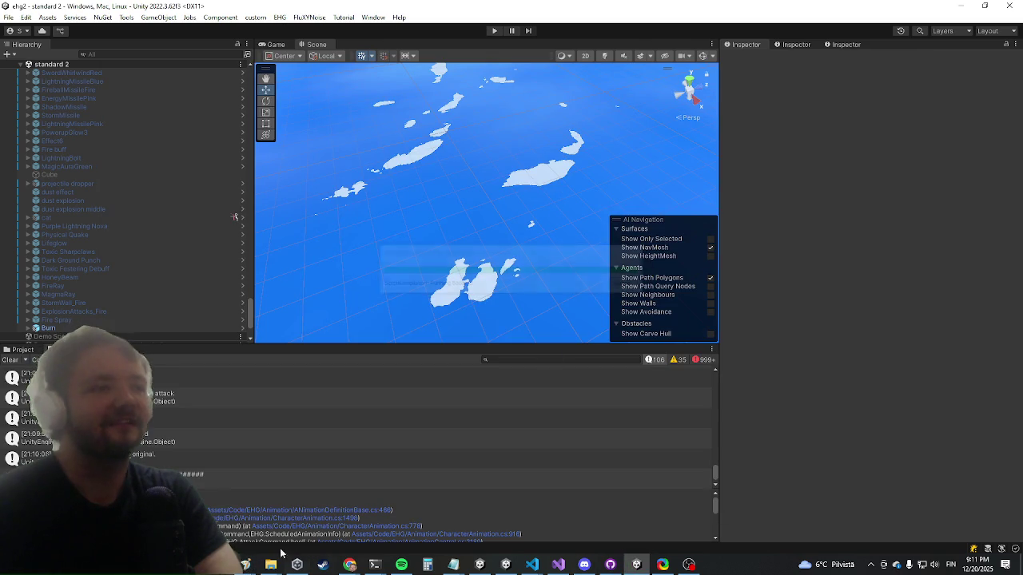
pyautogui.moveTo(245, 564)
pyautogui.click(395, 534)
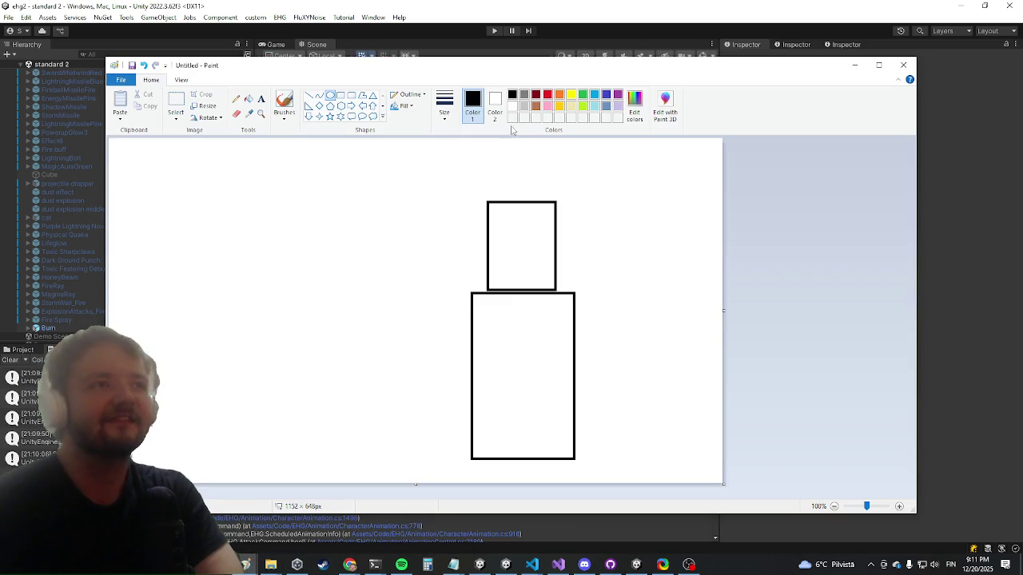
pyautogui.moveTo(479, 153); pyautogui.dragTo(549, 203)
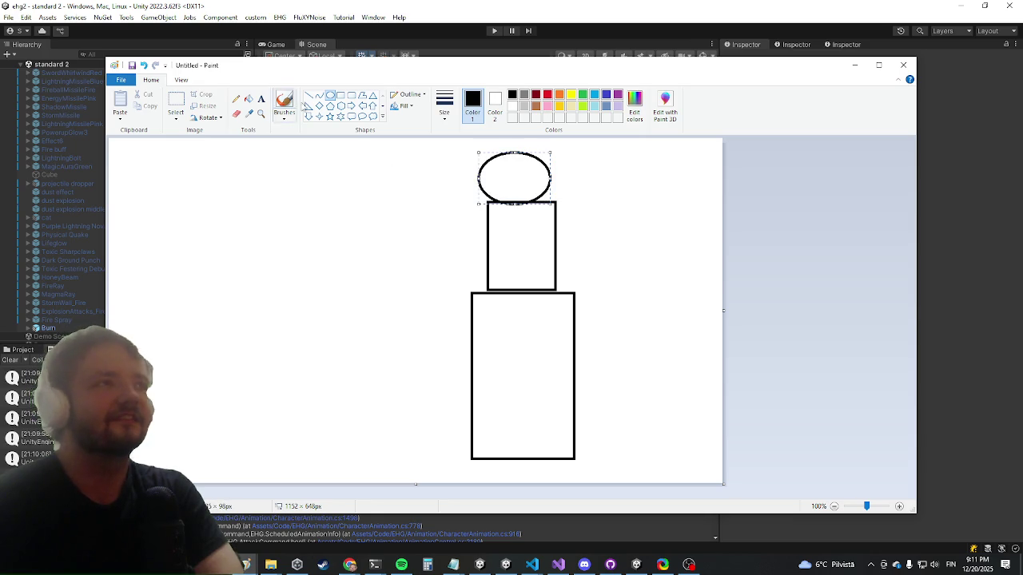
# Step: Nudge the figure right and down, and draw a small oval sun at the top left
pyautogui.click(175, 100)
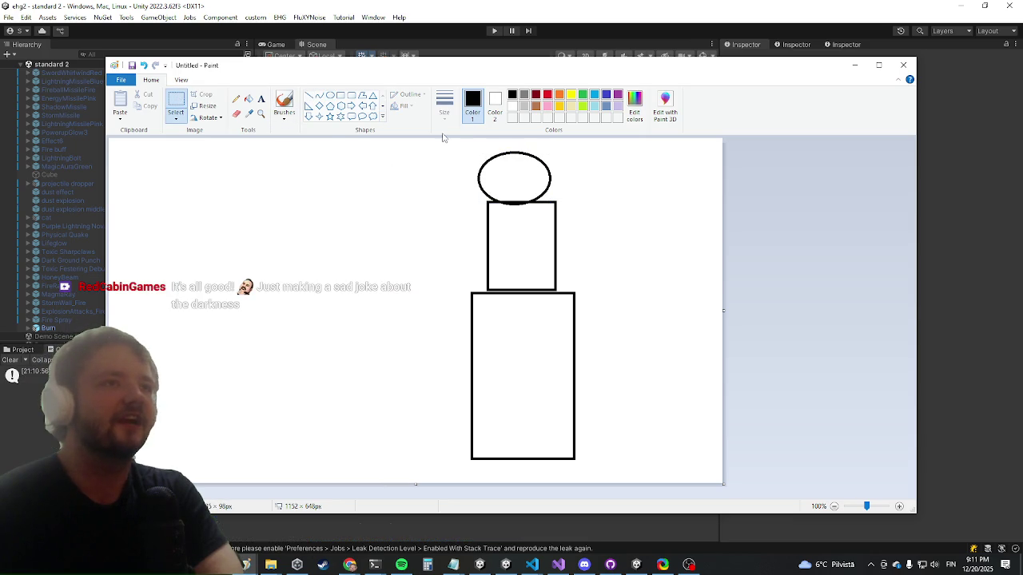
pyautogui.moveTo(529, 351)
pyautogui.mouseDown()
pyautogui.moveTo(541, 389)
pyautogui.moveTo(543, 376)
pyautogui.mouseUp()
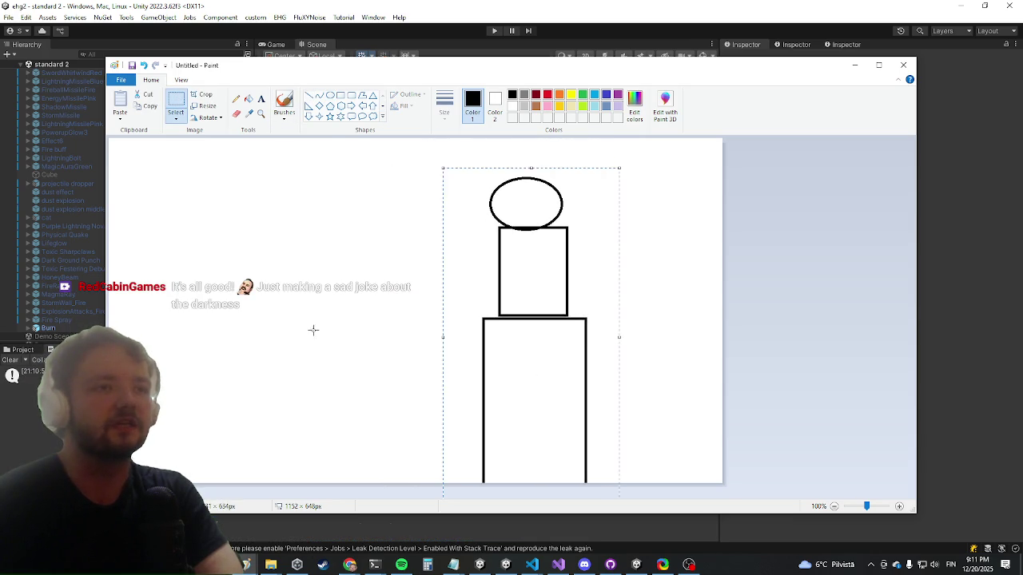
pyautogui.click(330, 95)
pyautogui.moveTo(206, 142); pyautogui.dragTo(253, 160)
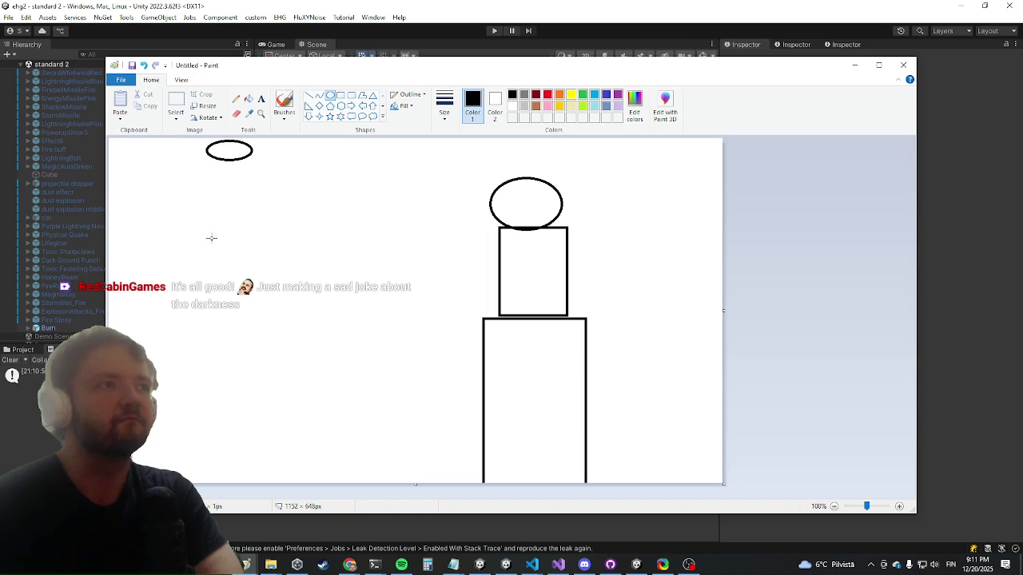
# Step: Maximize Paint and draw straight rays around the small oval sun, undoing a stray line
pyautogui.click(878, 65)
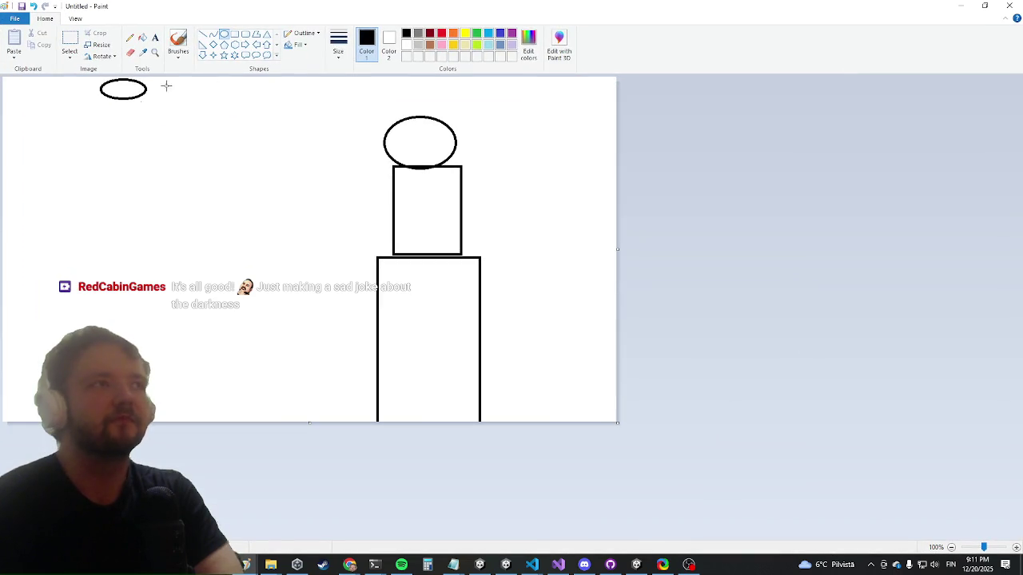
pyautogui.click(203, 34)
pyautogui.moveTo(156, 91); pyautogui.dragTo(302, 111)
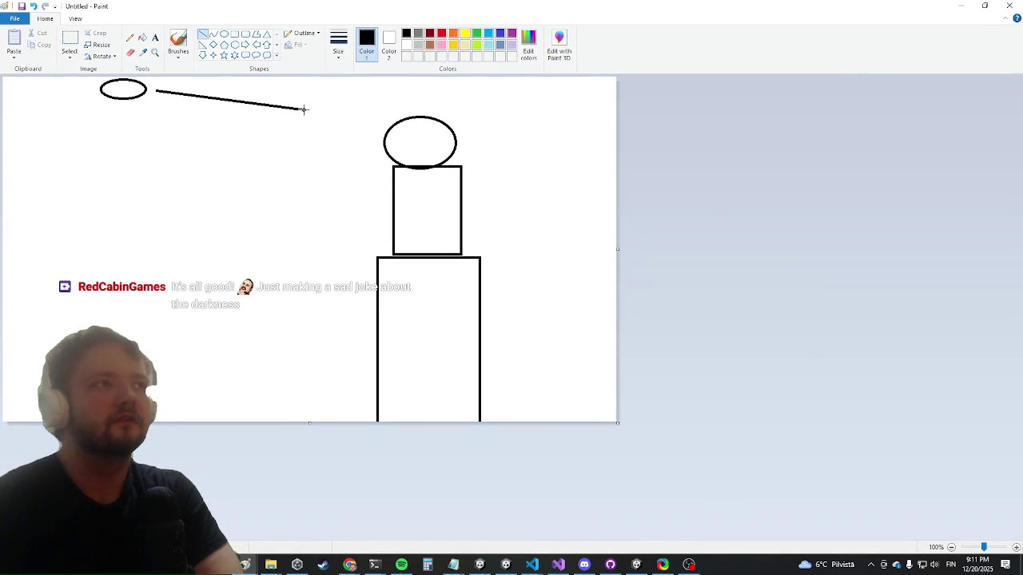
pyautogui.moveTo(94, 106); pyautogui.dragTo(13, 184)
pyautogui.moveTo(126, 109)
pyautogui.mouseDown()
pyautogui.moveTo(143, 198)
pyautogui.moveTo(187, 153)
pyautogui.moveTo(206, 175)
pyautogui.mouseUp()
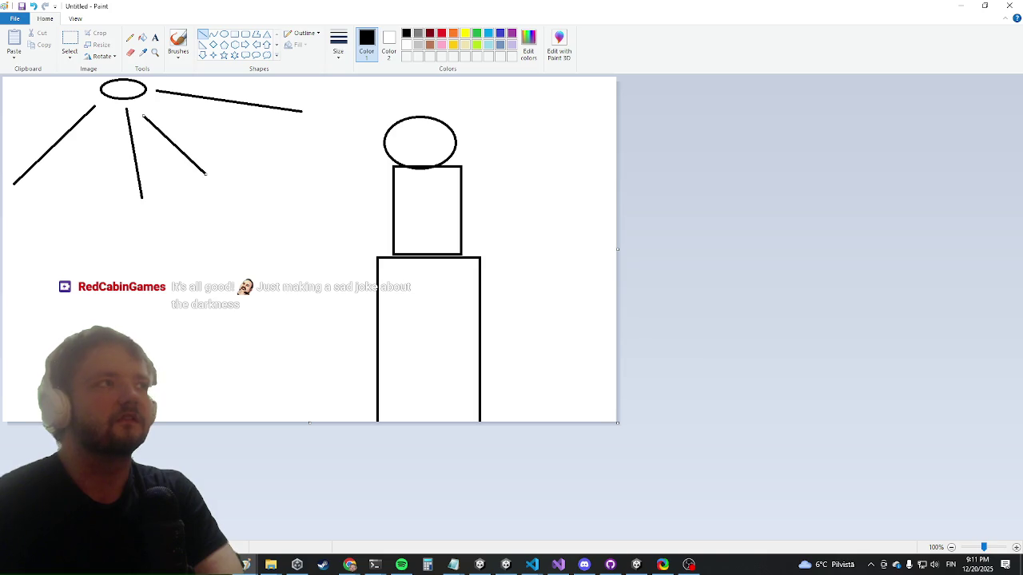
pyautogui.moveTo(202, 94); pyautogui.dragTo(386, 144)
pyautogui.hotkey('ctrl', 'z')
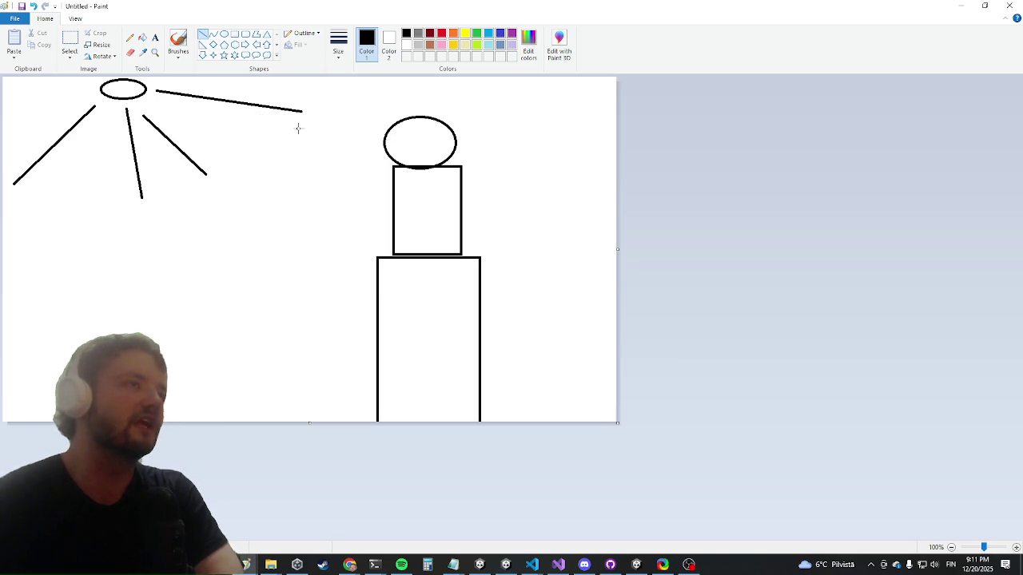
# Step: Draw a line across the top of the head, undoing an extra line
pyautogui.hotkey('alt', 'Tab')
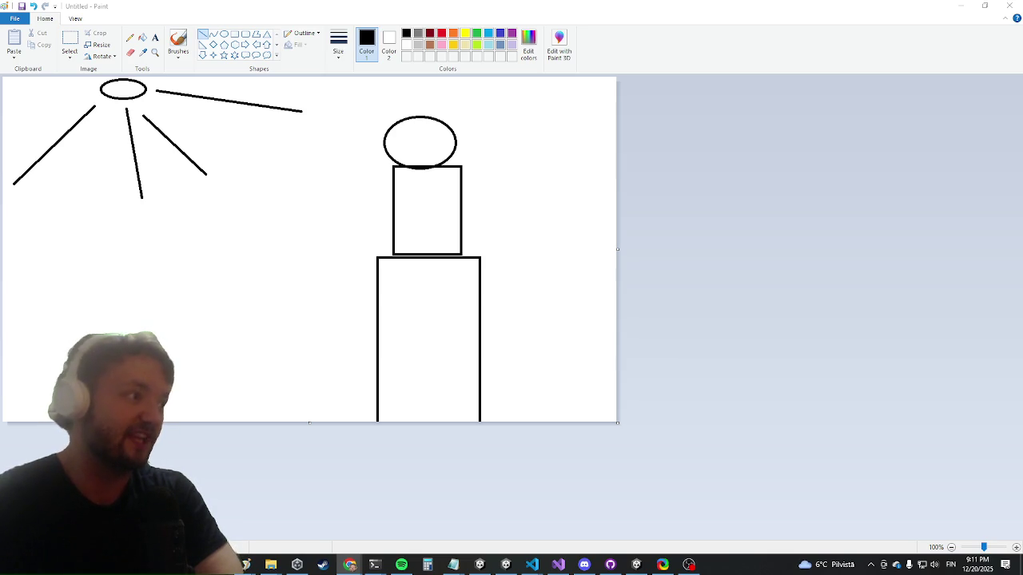
pyautogui.hotkey('alt', 'Tab')
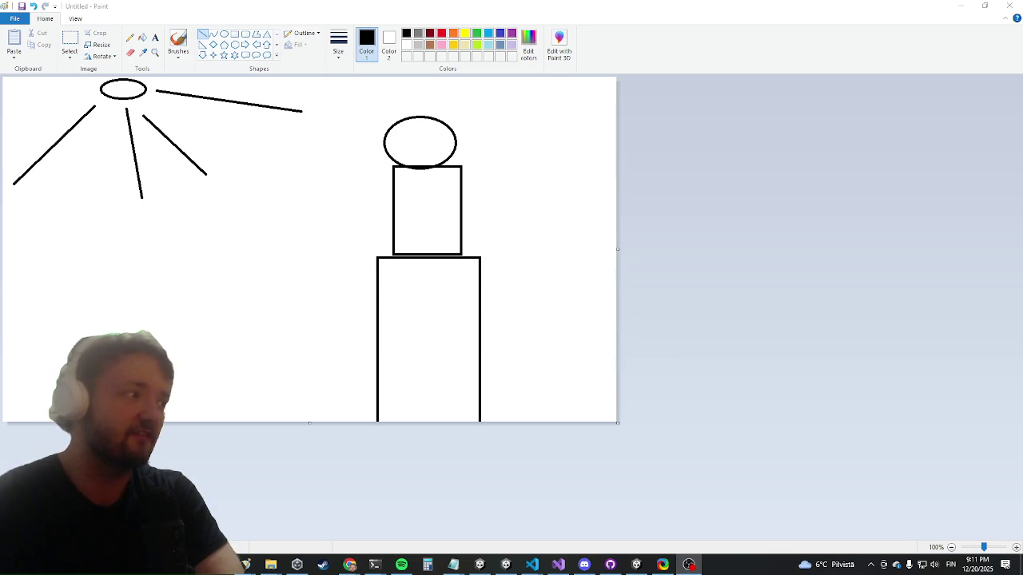
pyautogui.moveTo(472, 116); pyautogui.dragTo(306, 121)
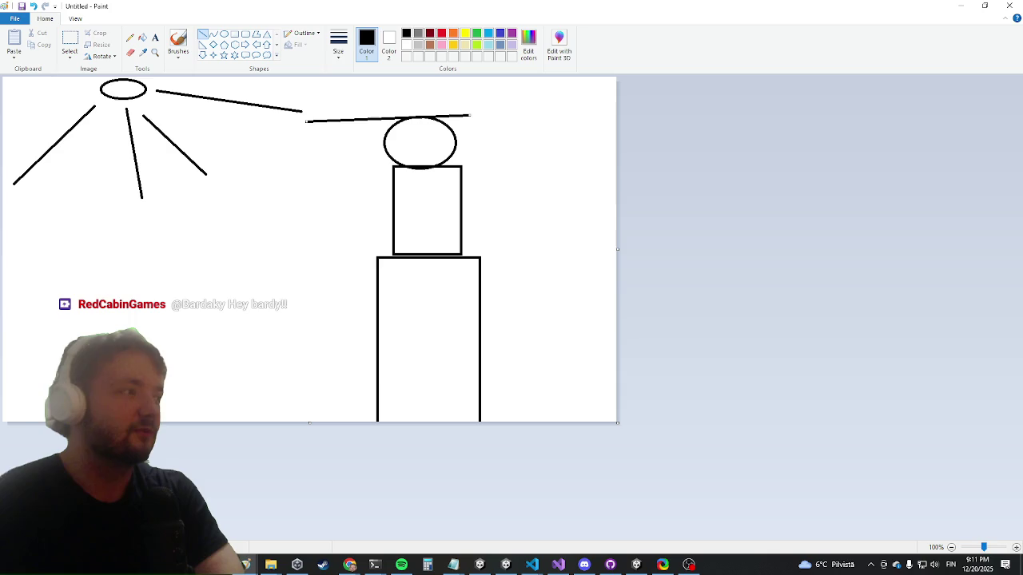
pyautogui.moveTo(226, 97); pyautogui.dragTo(349, 133)
pyautogui.hotkey('ctrl', 'z')
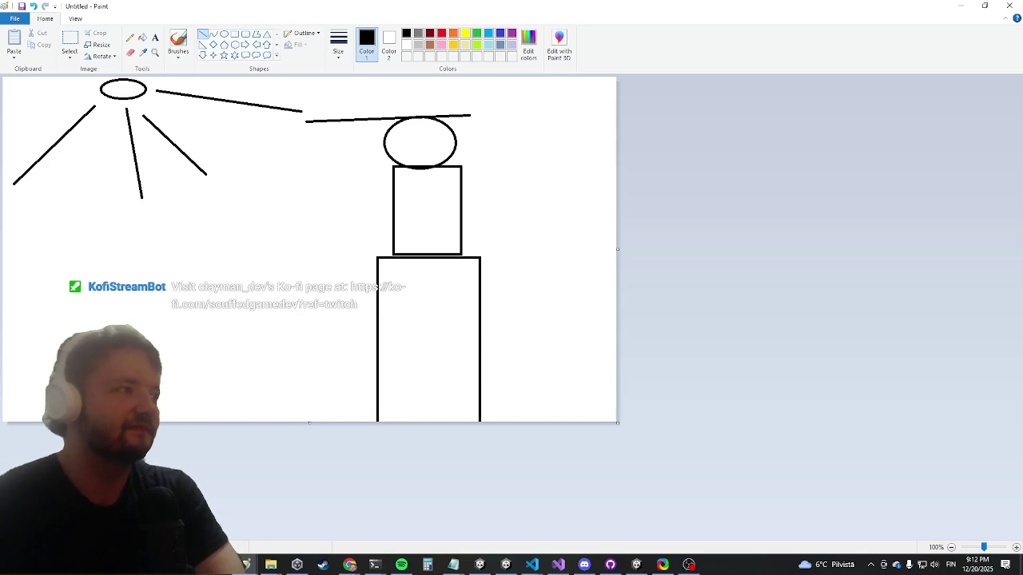
# Step: Close Paint and discard the drawing without saving
pyautogui.hotkey('alt', 'Tab')
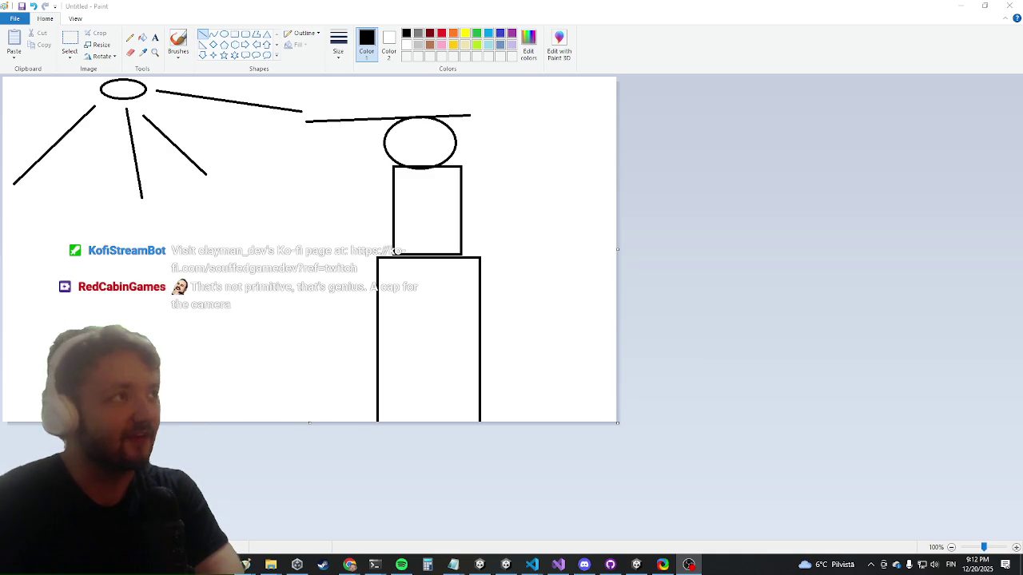
pyautogui.hotkey('alt', 'Tab')
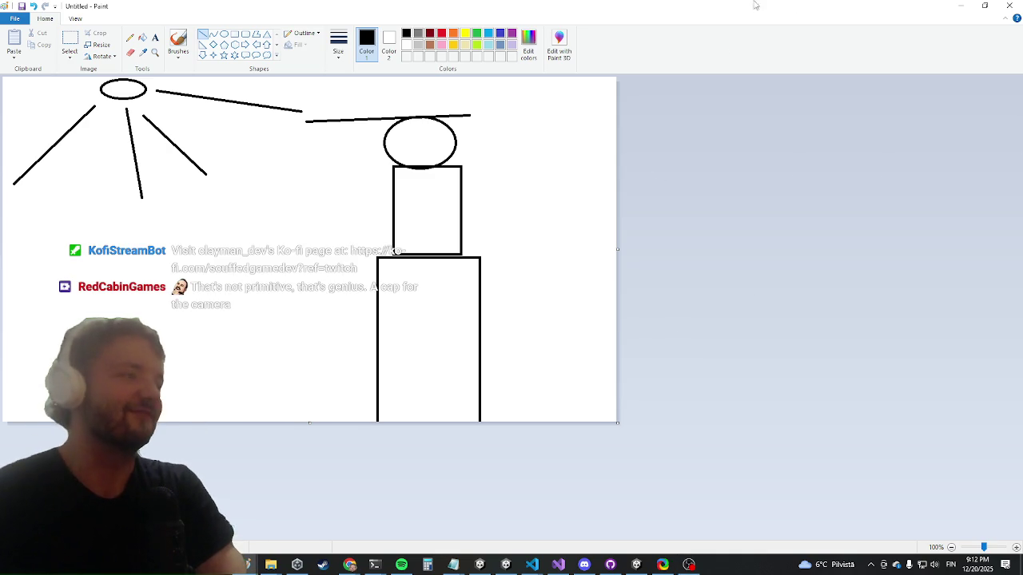
pyautogui.click(1019, 5)
pyautogui.click(527, 282)
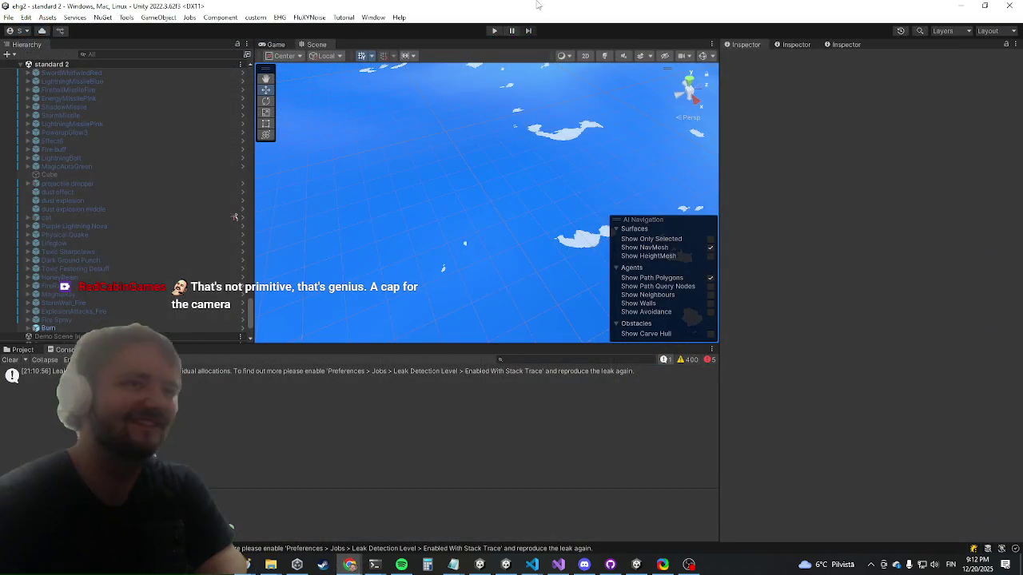
# Step: Search the Project browser for 'durco enc' and open the durco encounter prefab
pyautogui.click(458, 42)
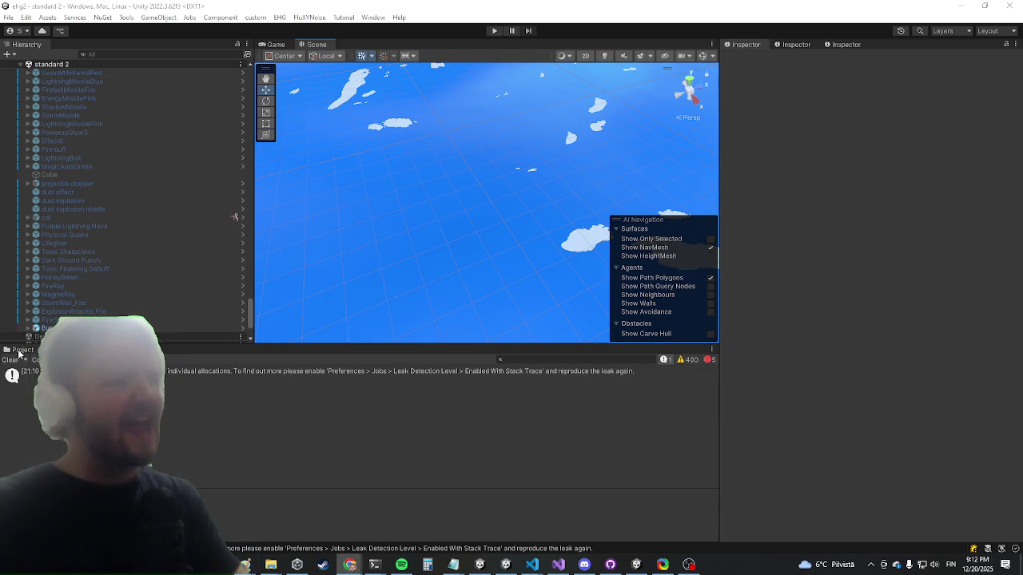
pyautogui.click(273, 418)
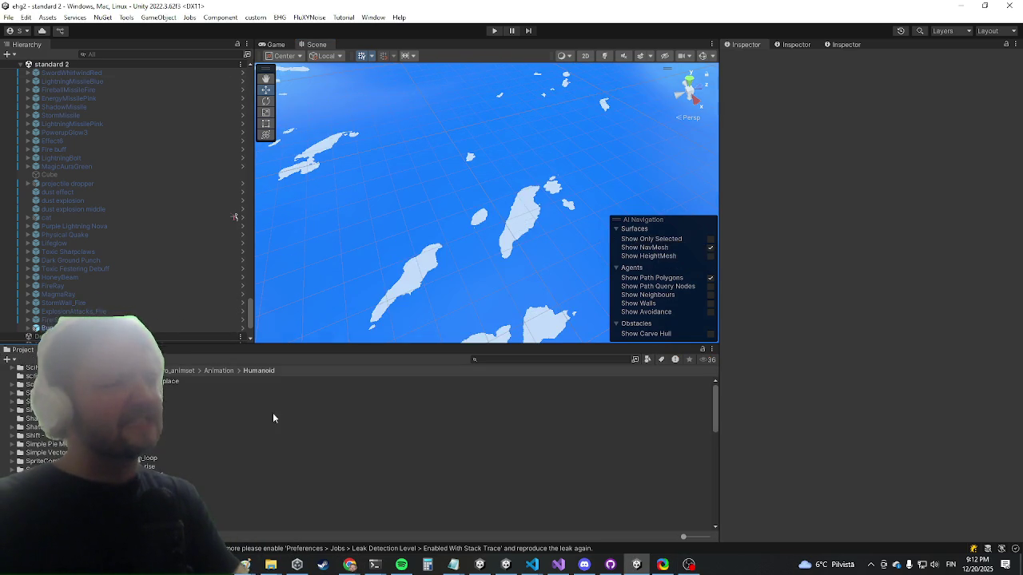
pyautogui.click(529, 360)
pyautogui.write('gigachad')
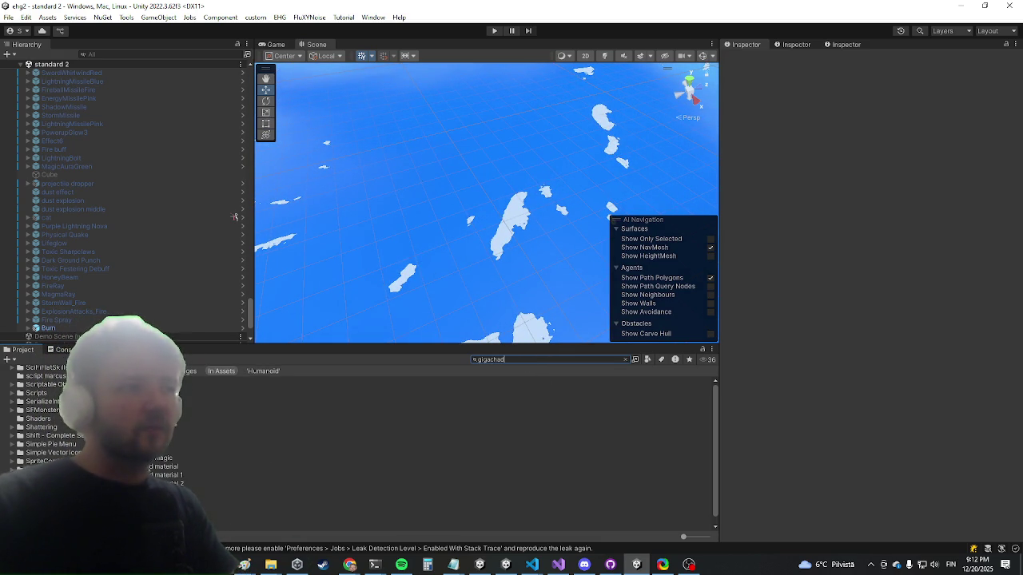
pyautogui.hotkey('ctrl', 'a')
pyautogui.write('durc')
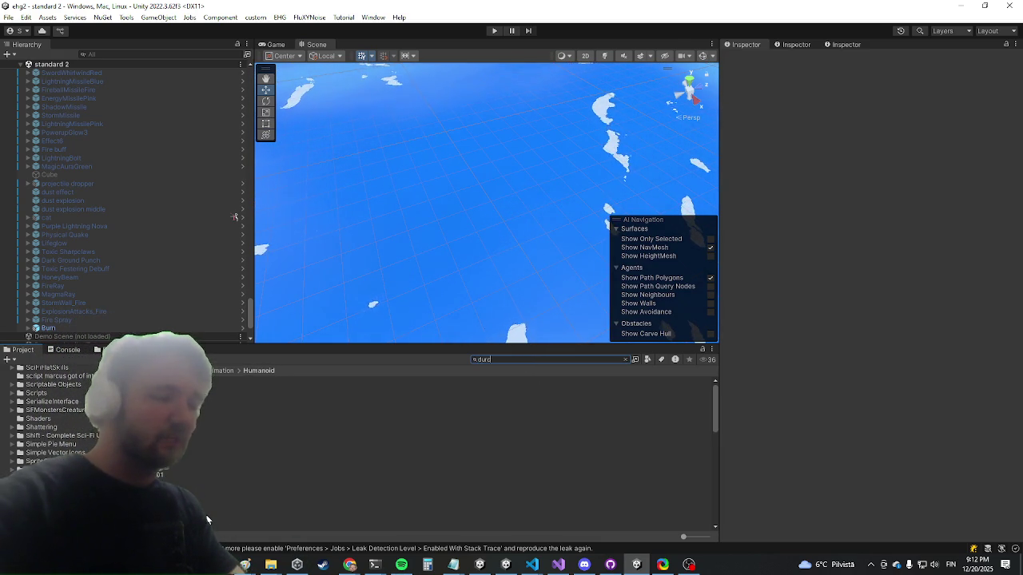
pyautogui.write('o enc')
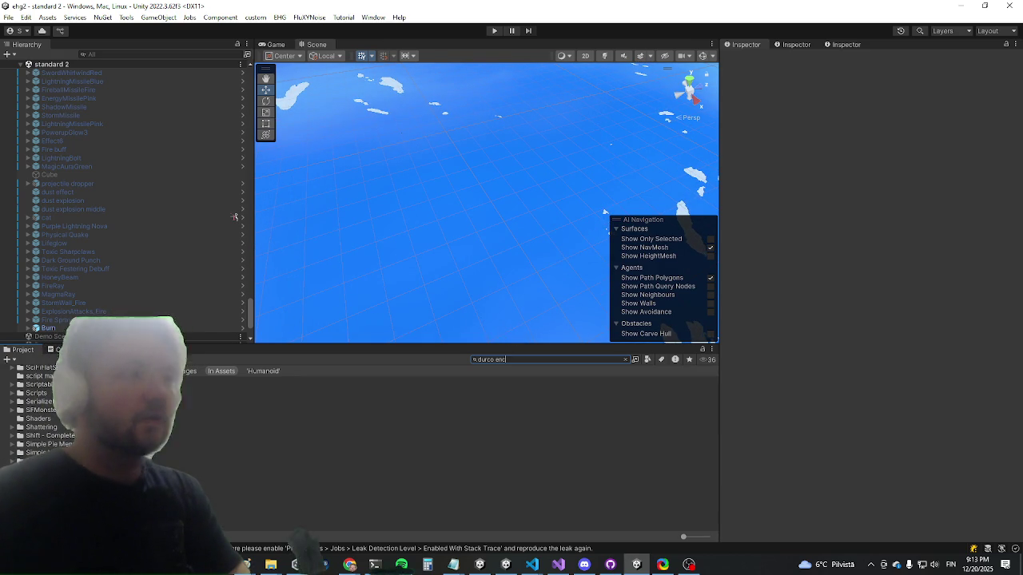
pyautogui.press('Down')
pyautogui.press('Return')
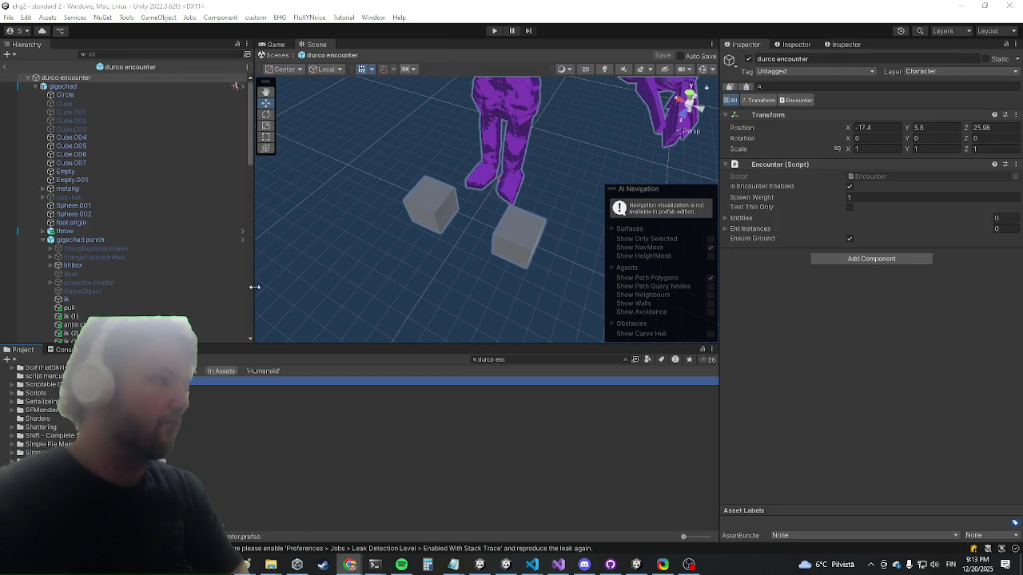
pyautogui.scroll(-3, 139, 220)
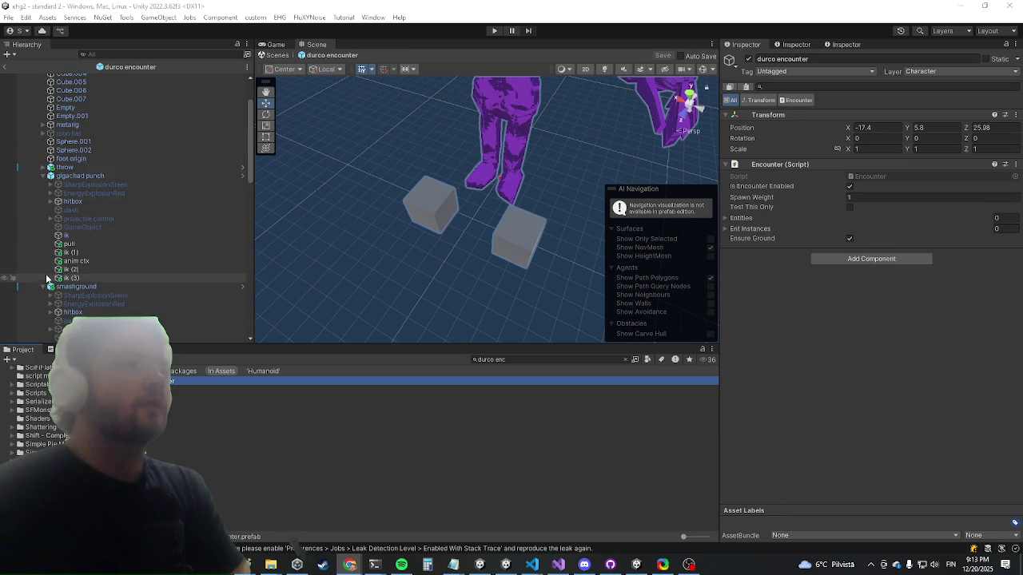
pyautogui.scroll(-4, 65, 277)
pyautogui.click(68, 259)
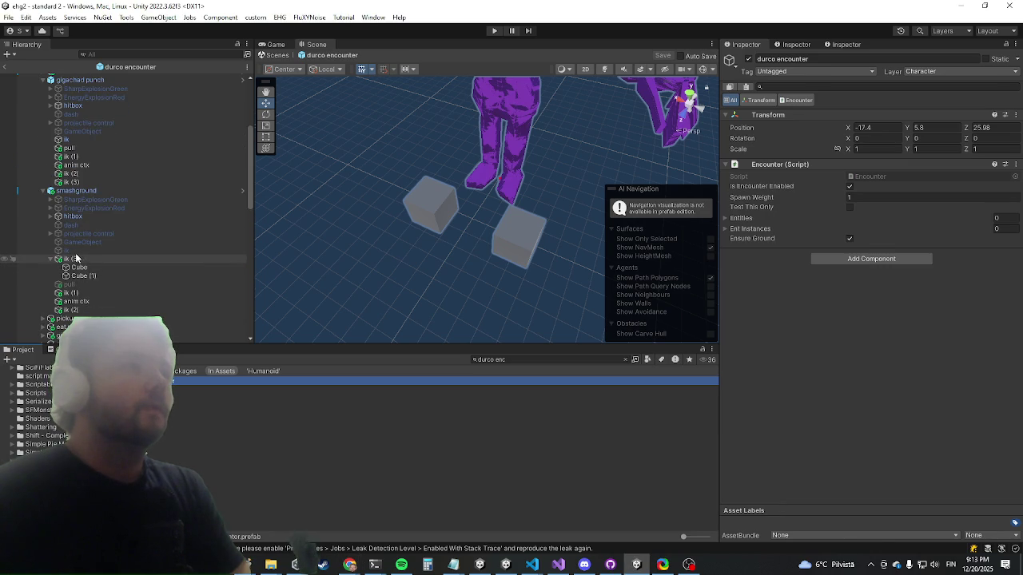
pyautogui.scroll(-6, 743, 340)
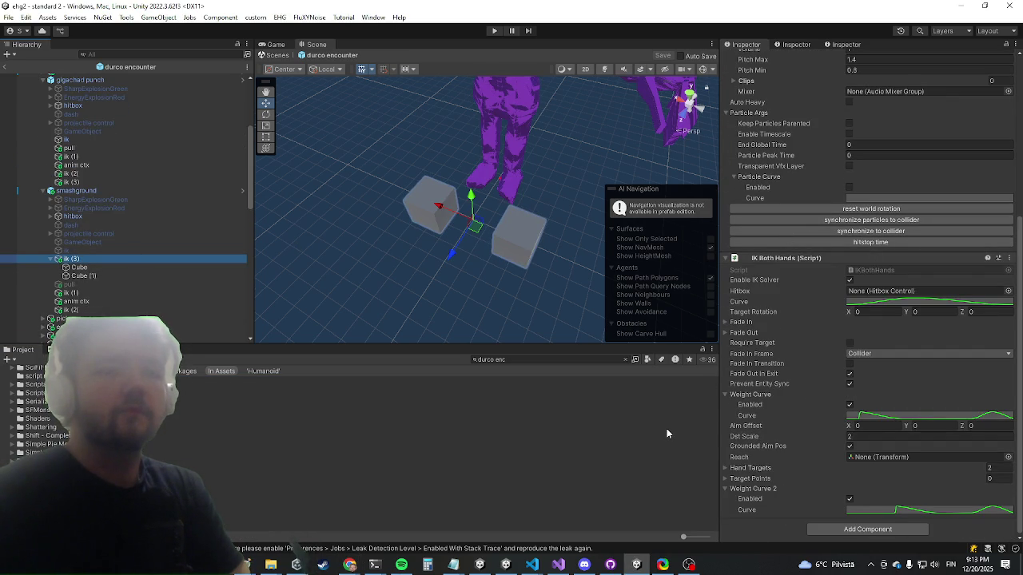
pyautogui.click(79, 190)
pyautogui.click(848, 305)
pyautogui.click(762, 317)
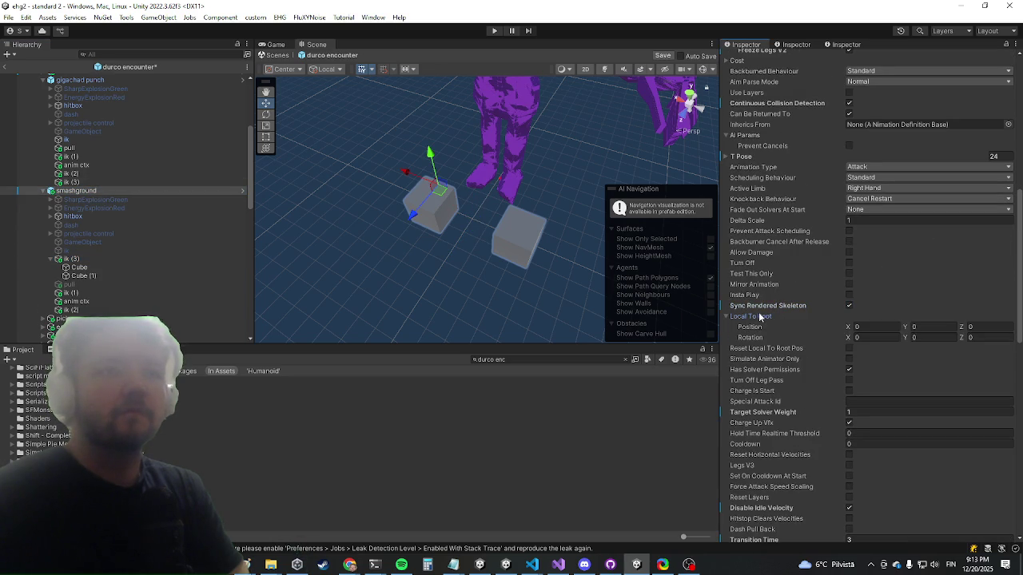
pyautogui.click(760, 318)
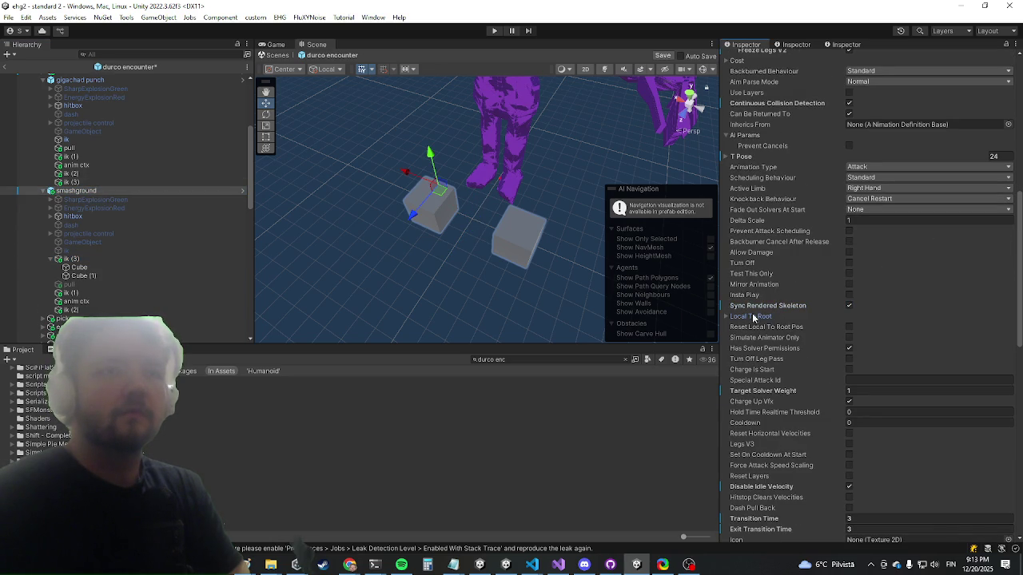
pyautogui.click(849, 326)
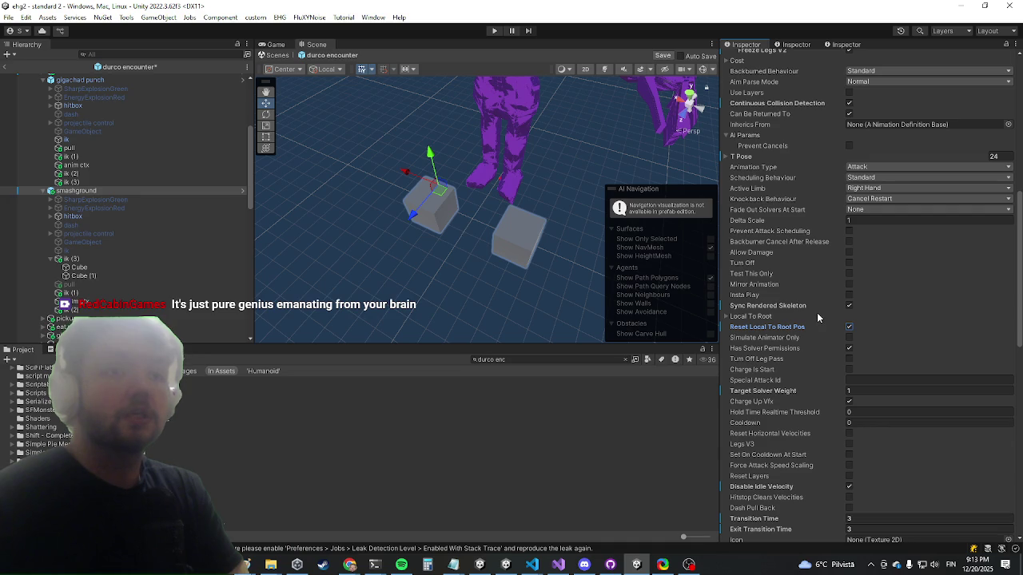
pyautogui.moveTo(523, 206); pyautogui.dragTo(491, 235)
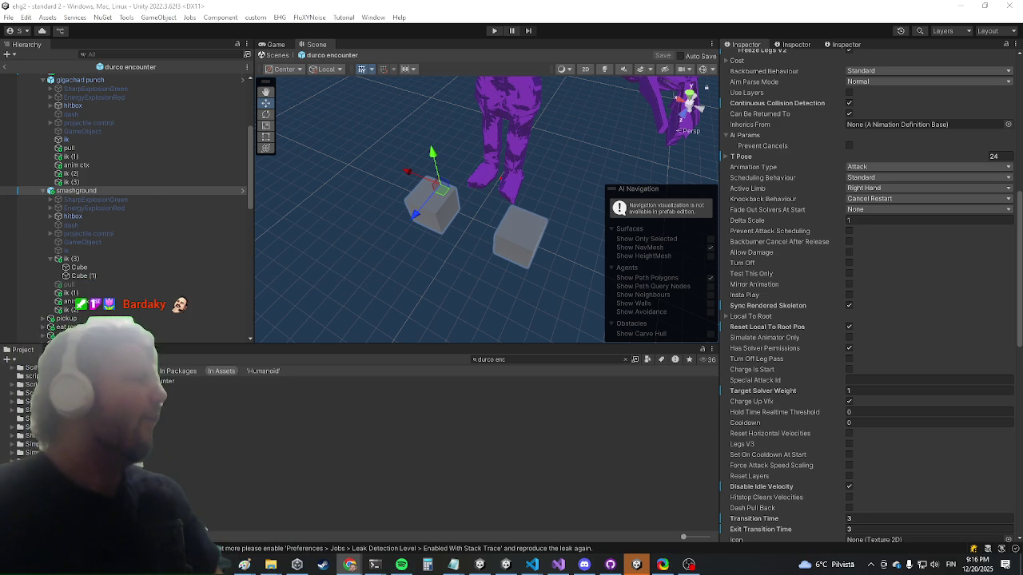
# Step: Switch to the Sound Alerts page in the browser
pyautogui.hotkey('alt', 'Tab')
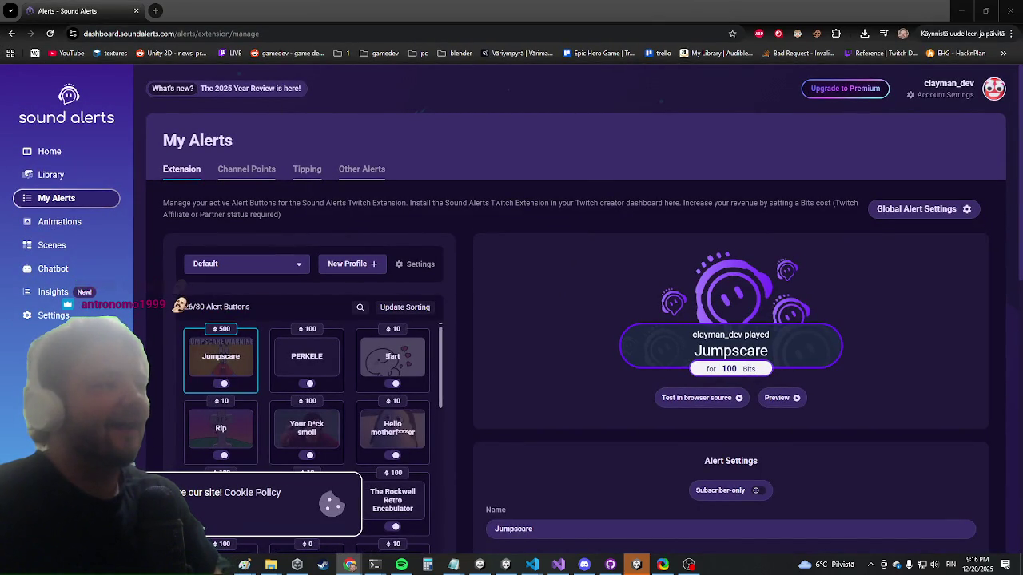
# Step: Test-play the Jumpscare alert, then in Unity exit prefab mode and start Play
pyautogui.click(225, 367)
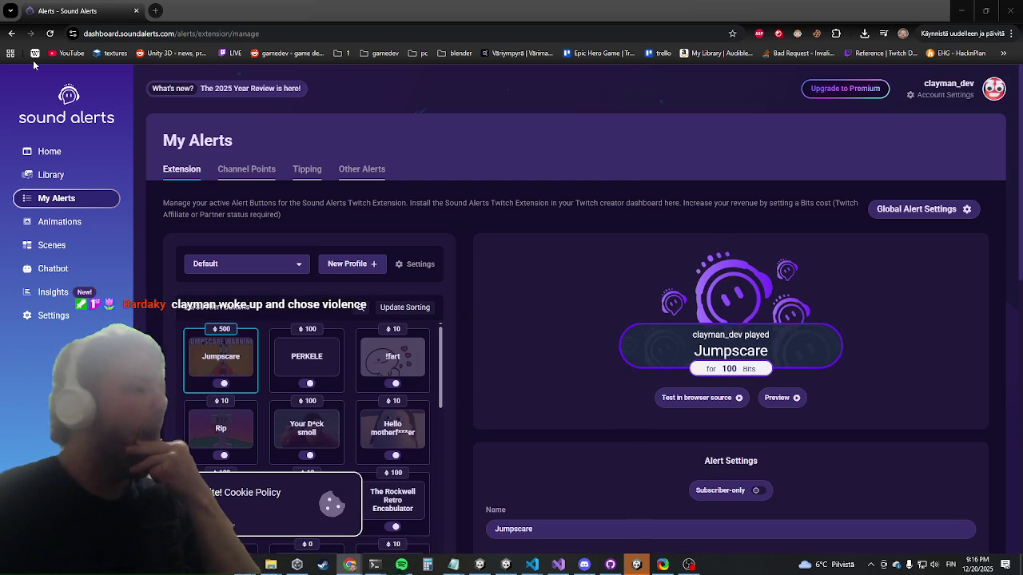
pyautogui.hotkey('alt', 'Tab')
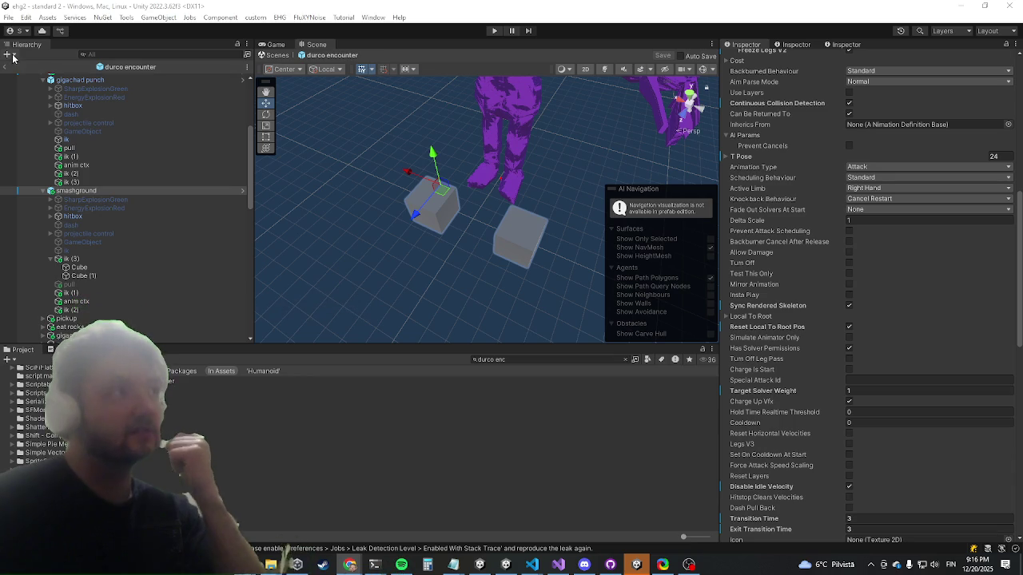
pyautogui.click(6, 67)
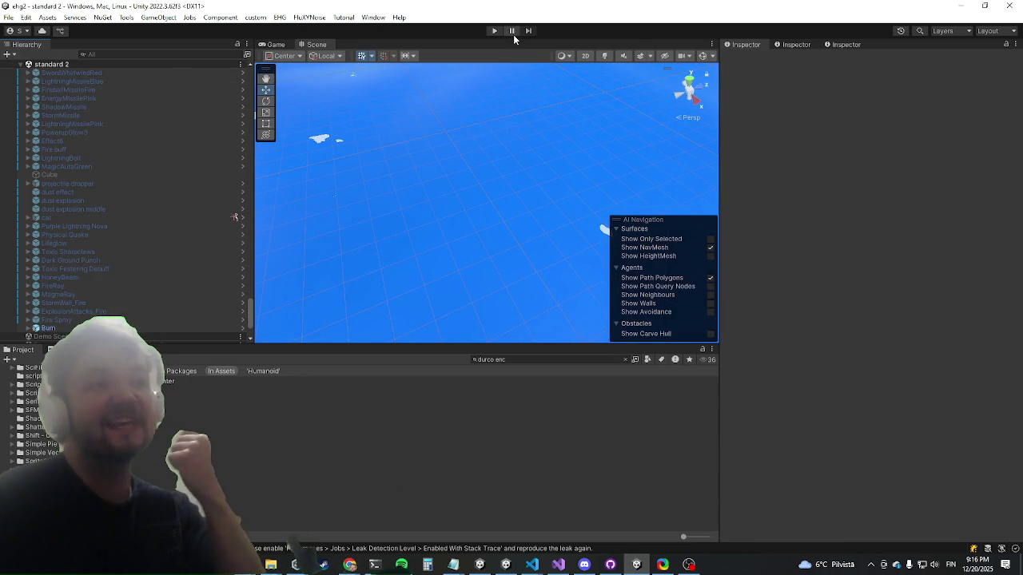
pyautogui.click(493, 31)
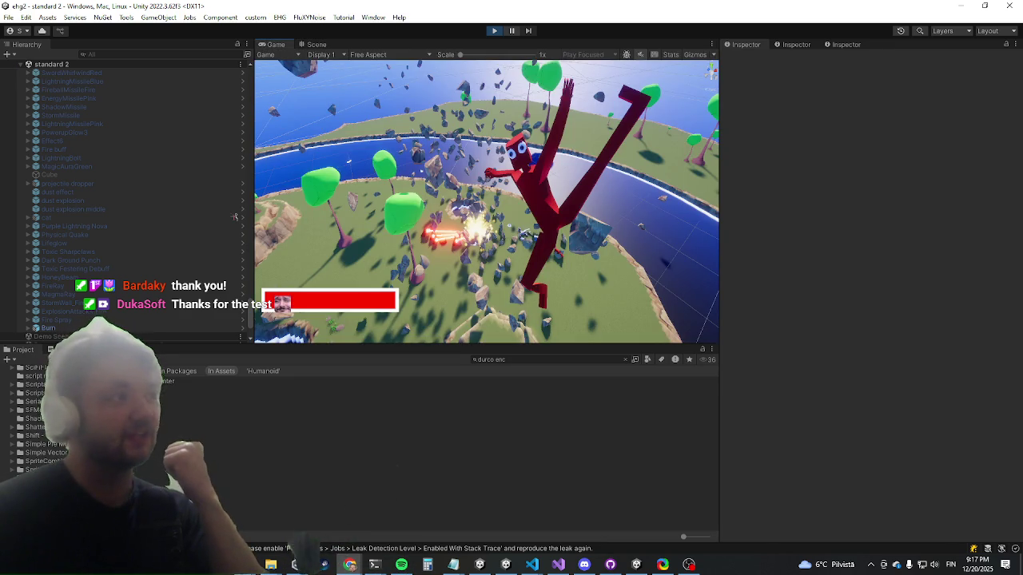
# Step: Maximize the Game view of the running playtest with Shift+Space
pyautogui.scroll(-3, 234, 184)
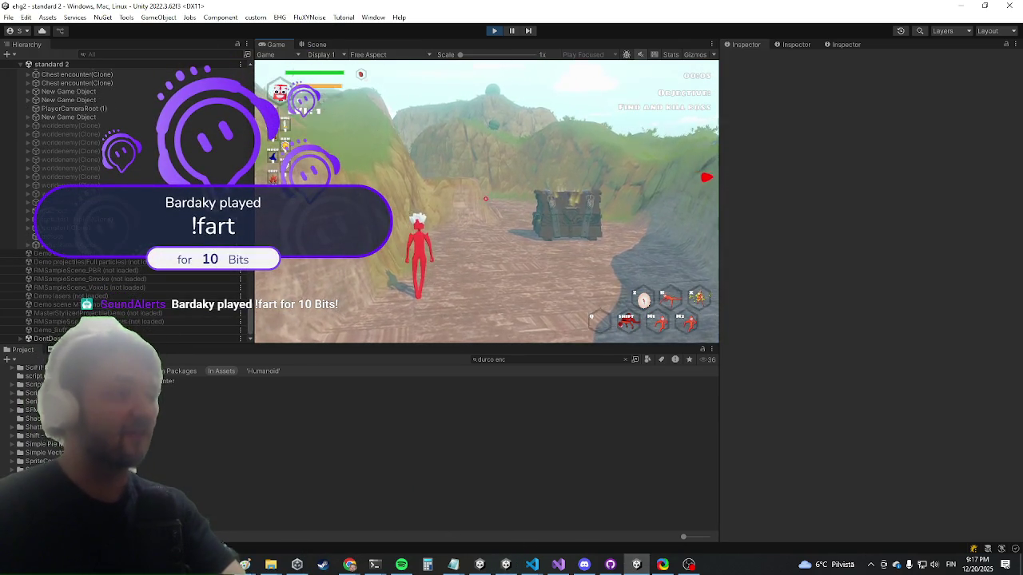
pyautogui.hotkey('shift', 'space')
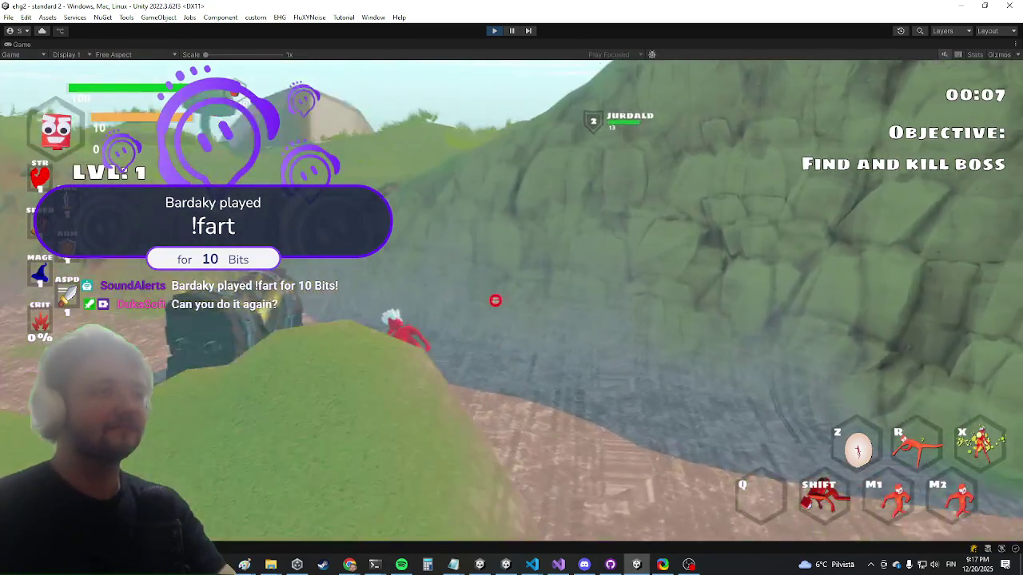
# Step: Run the killwave command in the in-game console, then dash the character up the cliff
pyautogui.press('`')
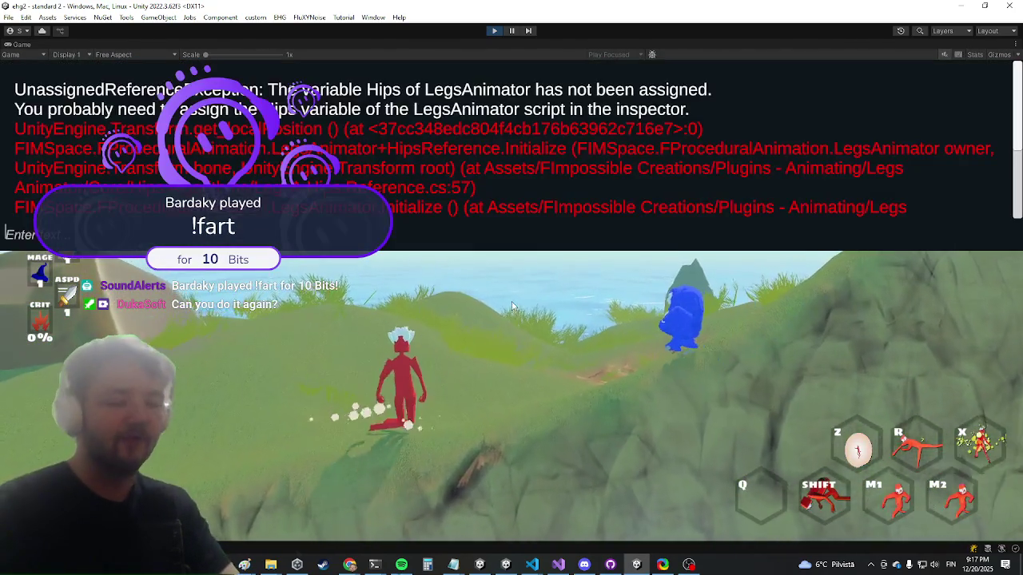
pyautogui.write('killwve')
pyautogui.press('Return')
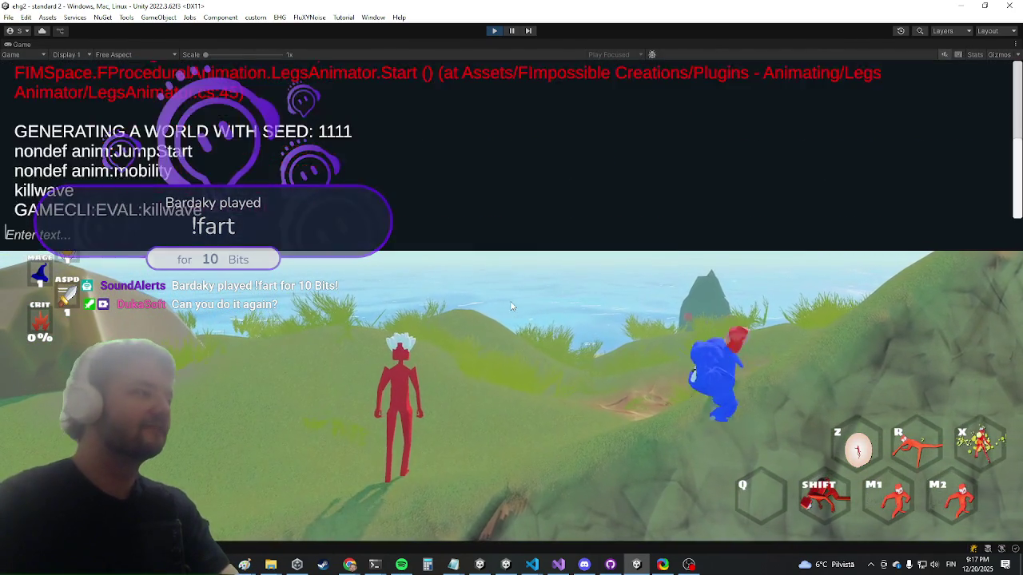
pyautogui.press('`')
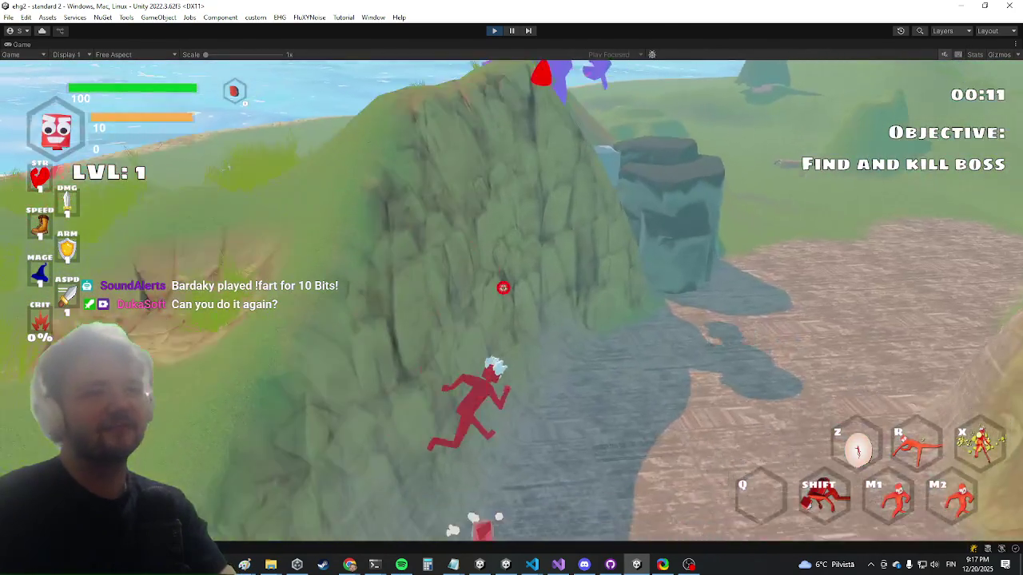
pyautogui.press('shift')
# Step: Run down the slope to Durco Tan Cap and slash at it twice
pyautogui.press('w')
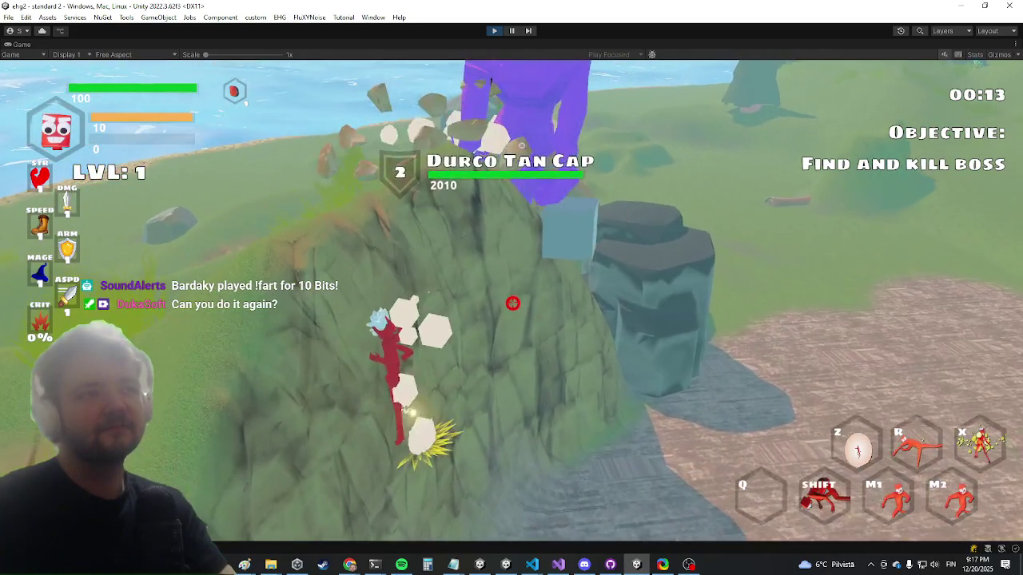
pyautogui.press('w')
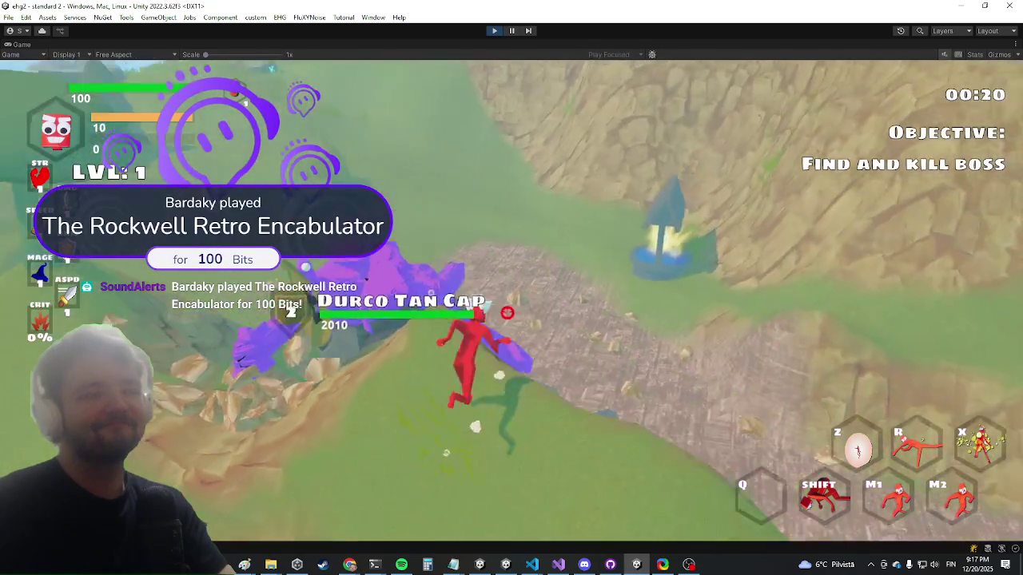
pyautogui.press('w')
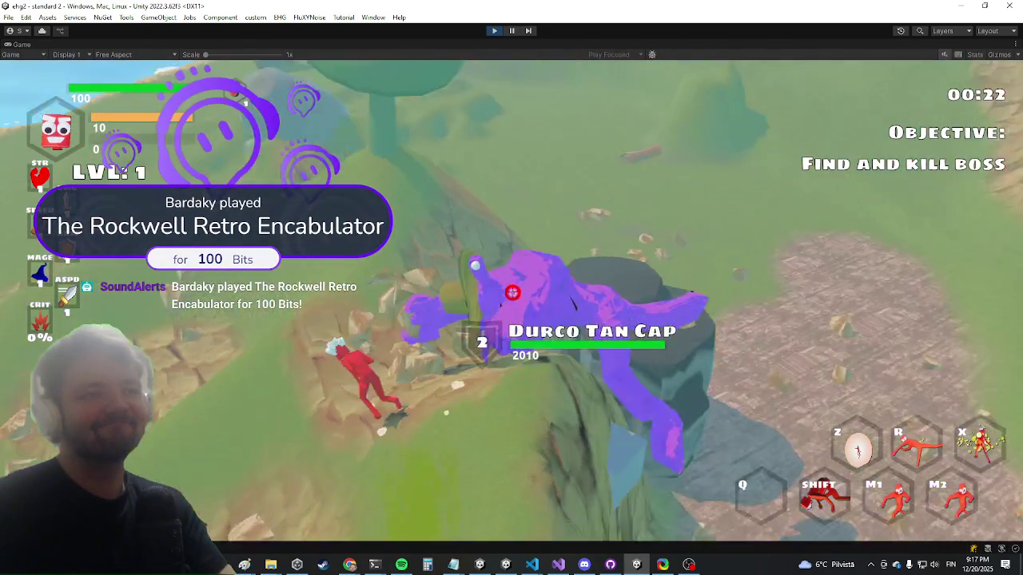
pyautogui.press('w')
pyautogui.click(512, 293)
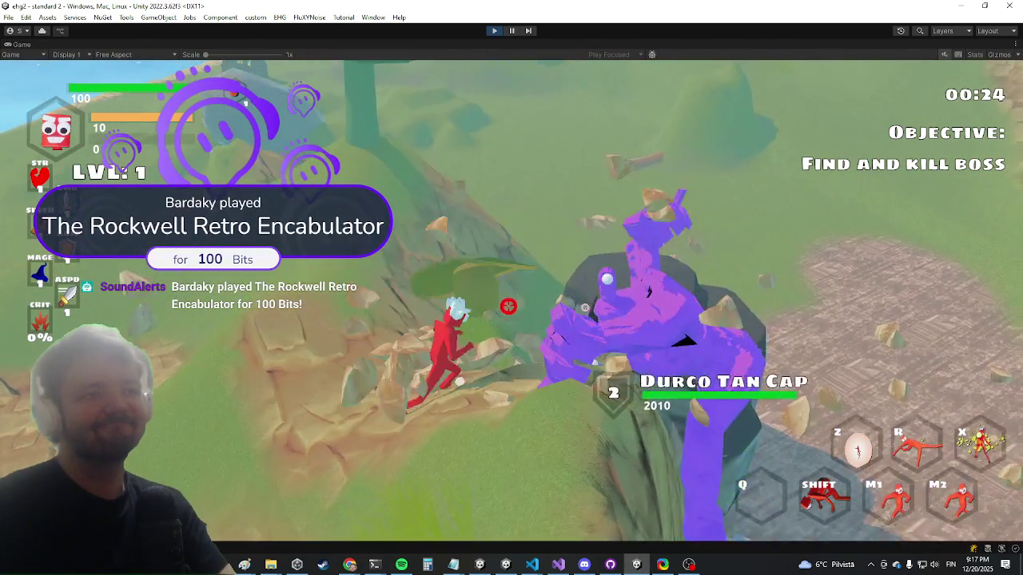
pyautogui.press('w')
pyautogui.click(509, 306)
# Step: Reposition around the boss, sidestep its smash blast, and strike with the basic attack
pyautogui.press('shift')
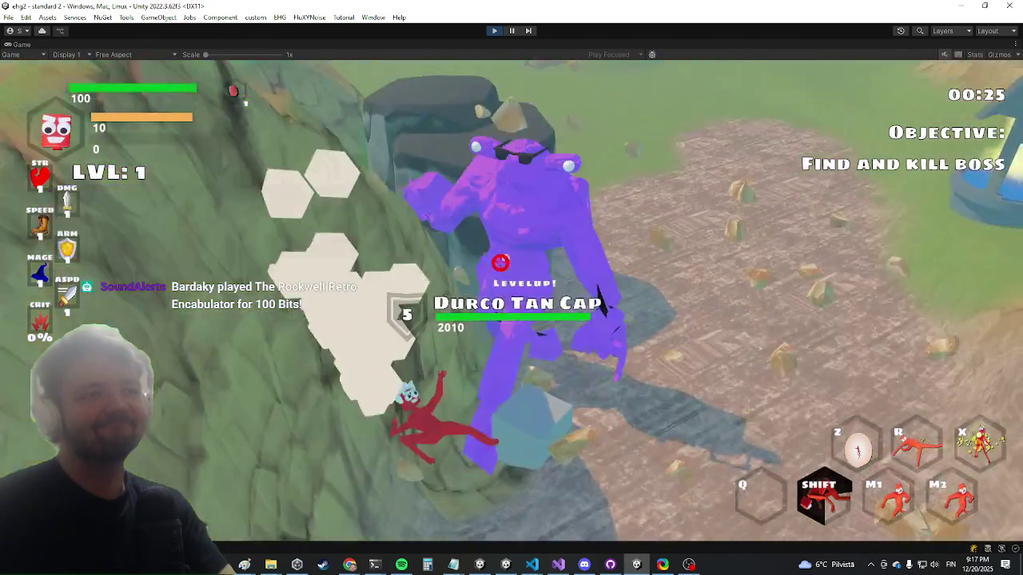
pyautogui.press('w')
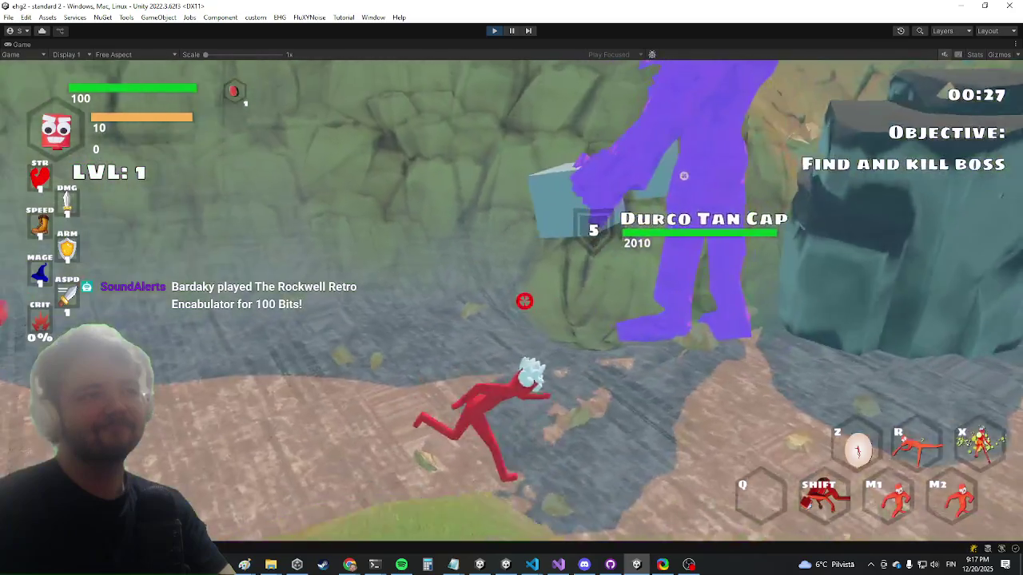
pyautogui.press('w')
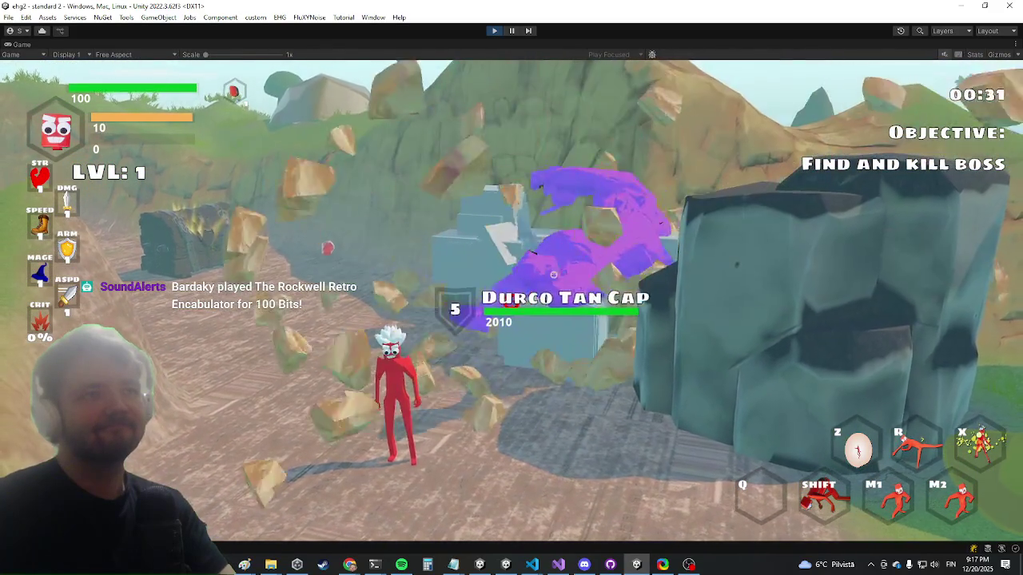
pyautogui.press('w')
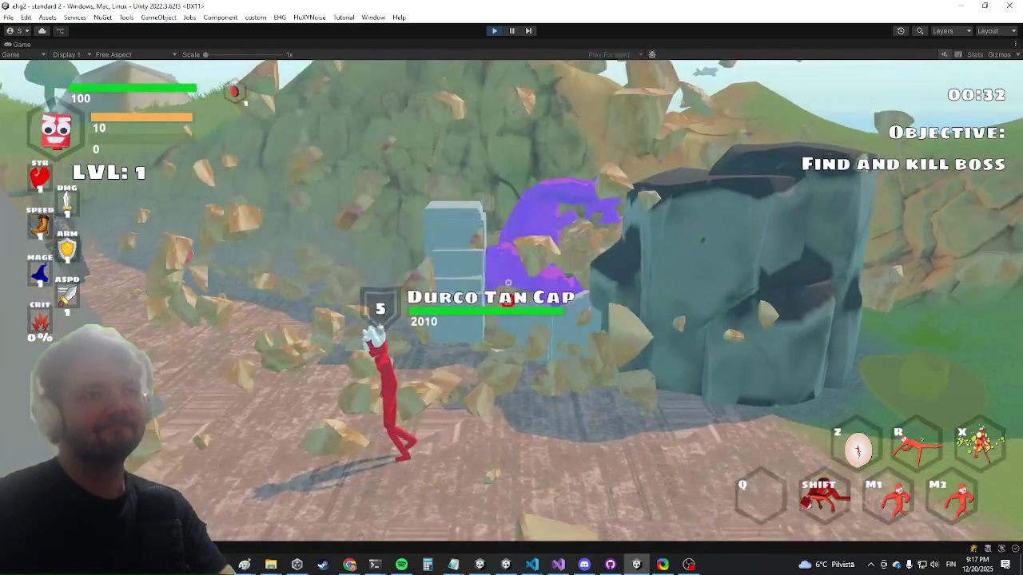
pyautogui.press('a')
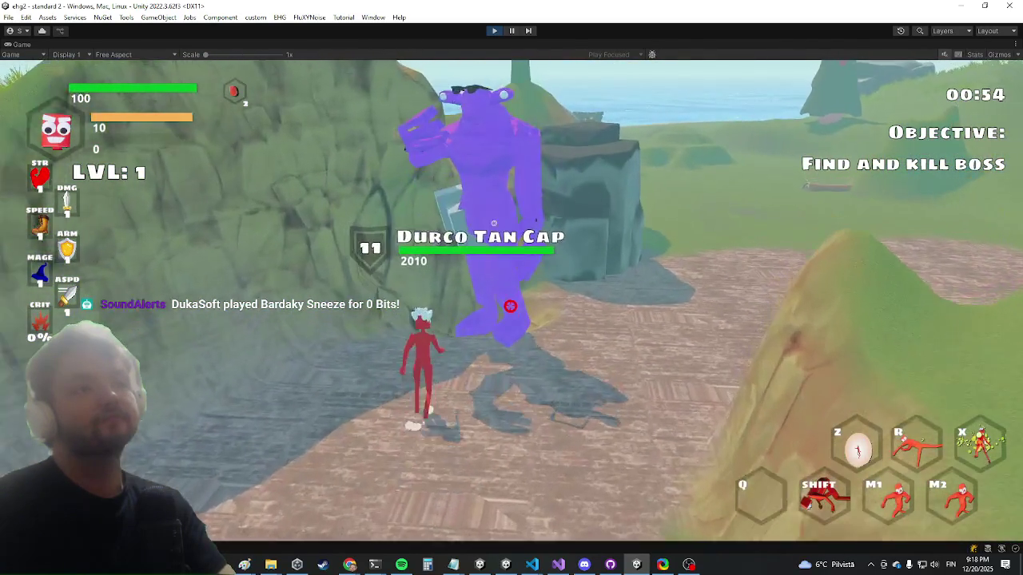
pyautogui.click(517, 266)
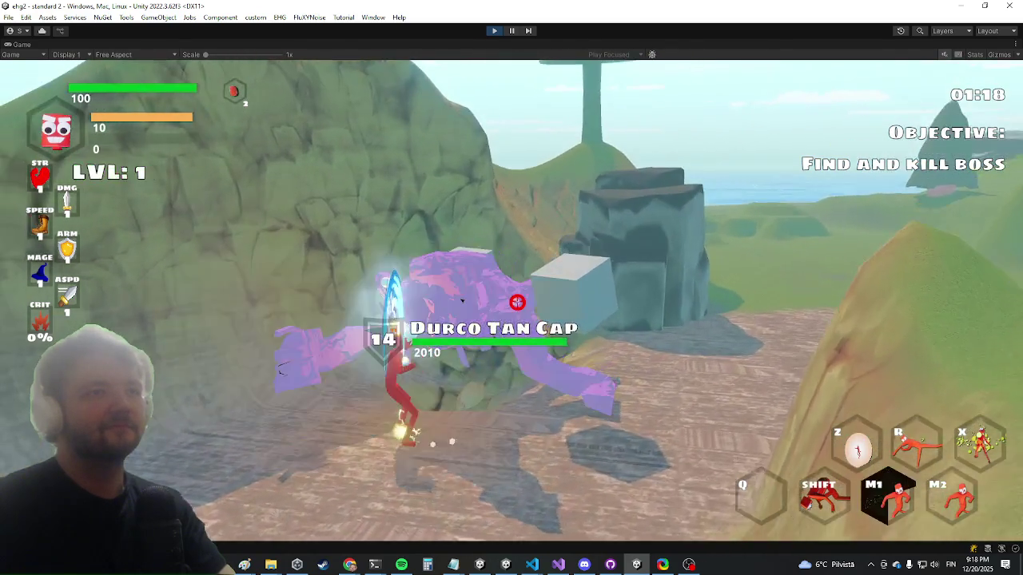
# Step: Keep attacking Durco Tan Cap near the chest, backing off to watch its attacks
pyautogui.click(515, 298)
pyautogui.press('a')
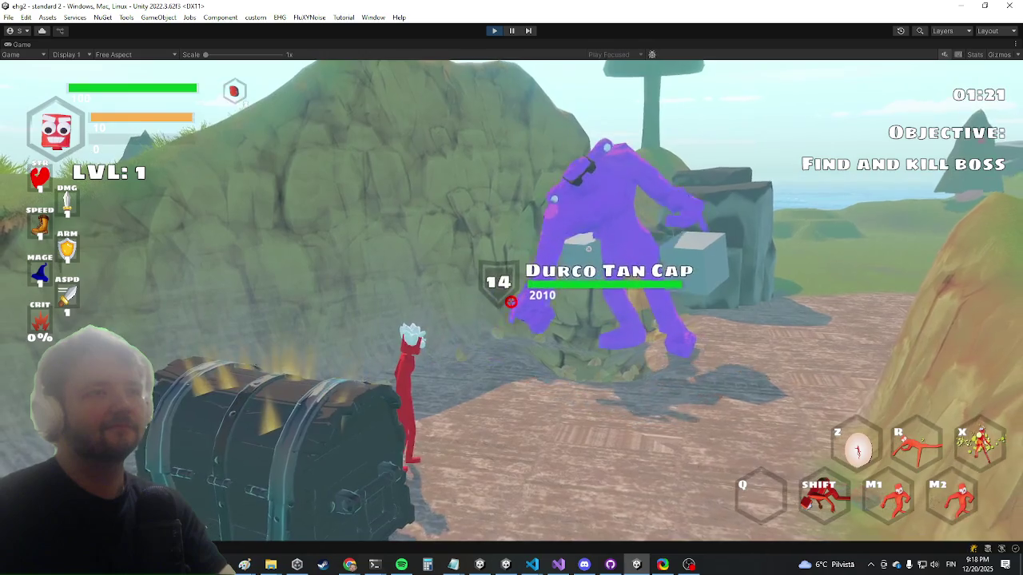
pyautogui.press('w')
pyautogui.press('a')
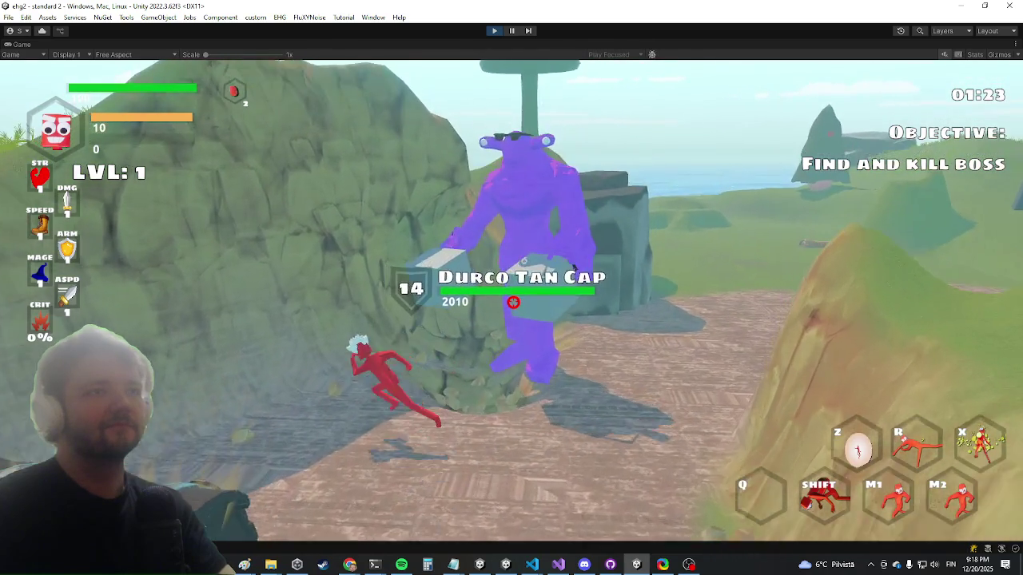
pyautogui.press('s')
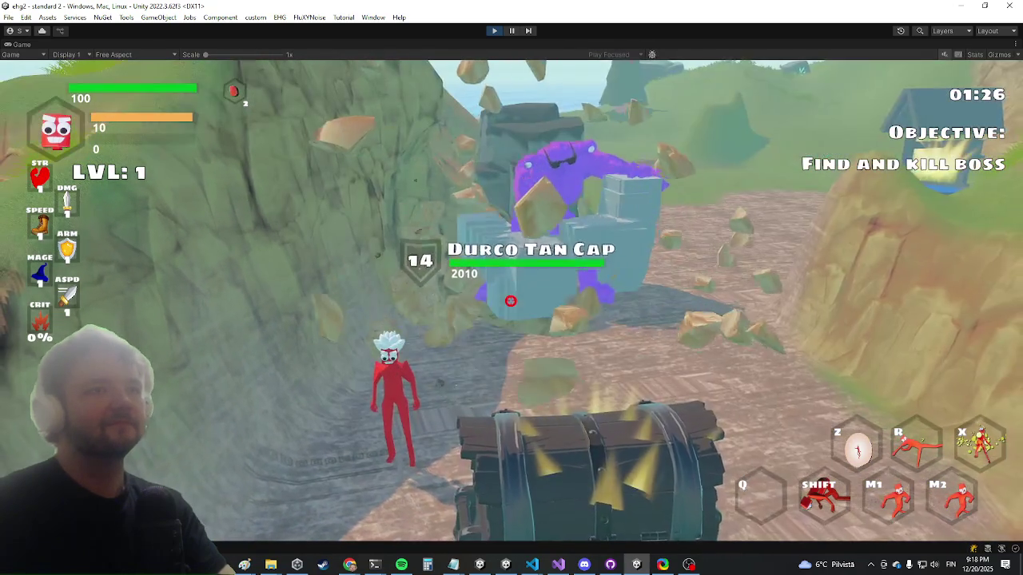
pyautogui.press('w')
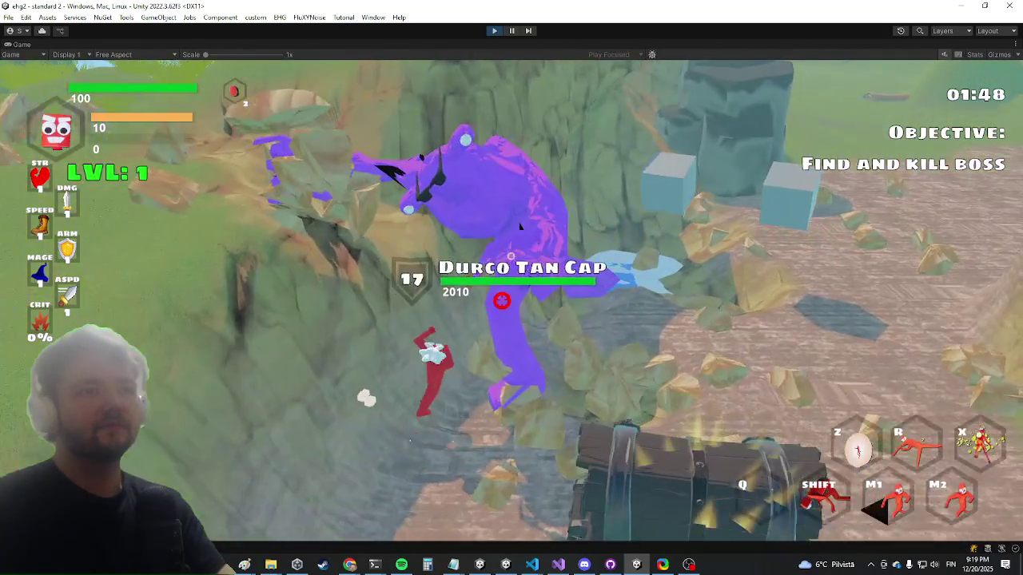
pyautogui.click(503, 310)
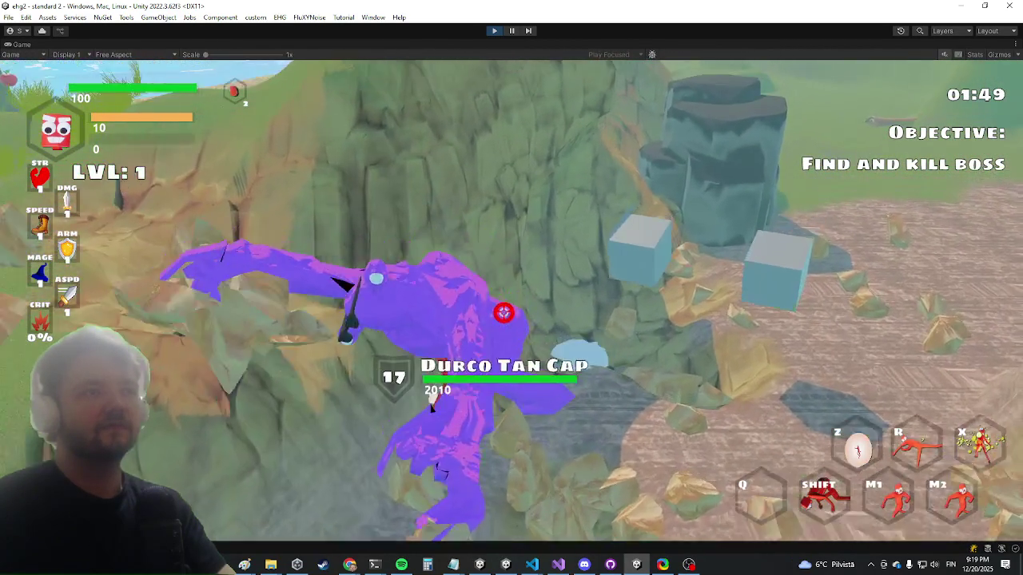
# Step: Land a secondary and a basic attack on the boss, then stop Play mode with Ctrl+P
pyautogui.rightClick(510, 298)
pyautogui.press('shift')
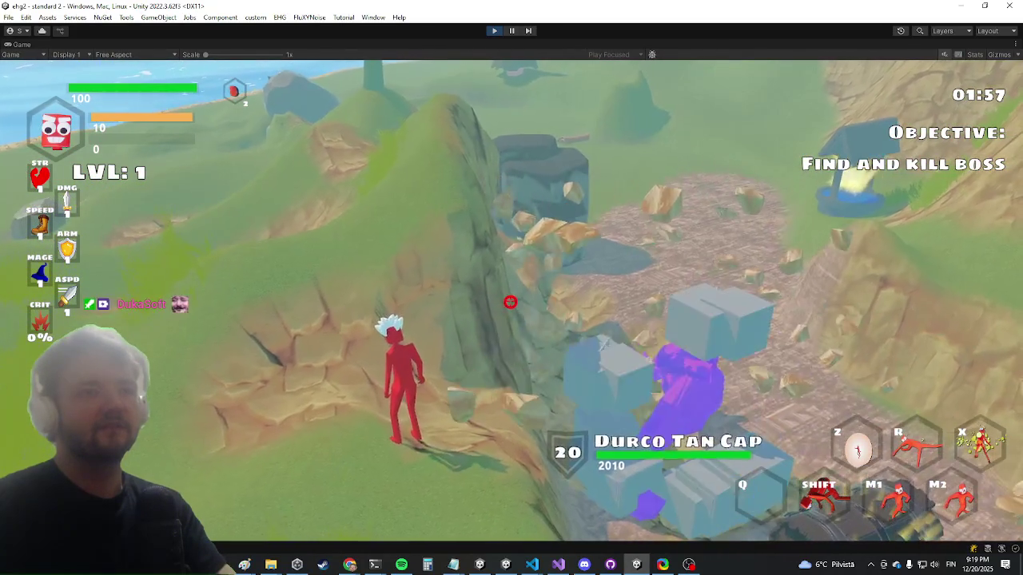
pyautogui.press('w')
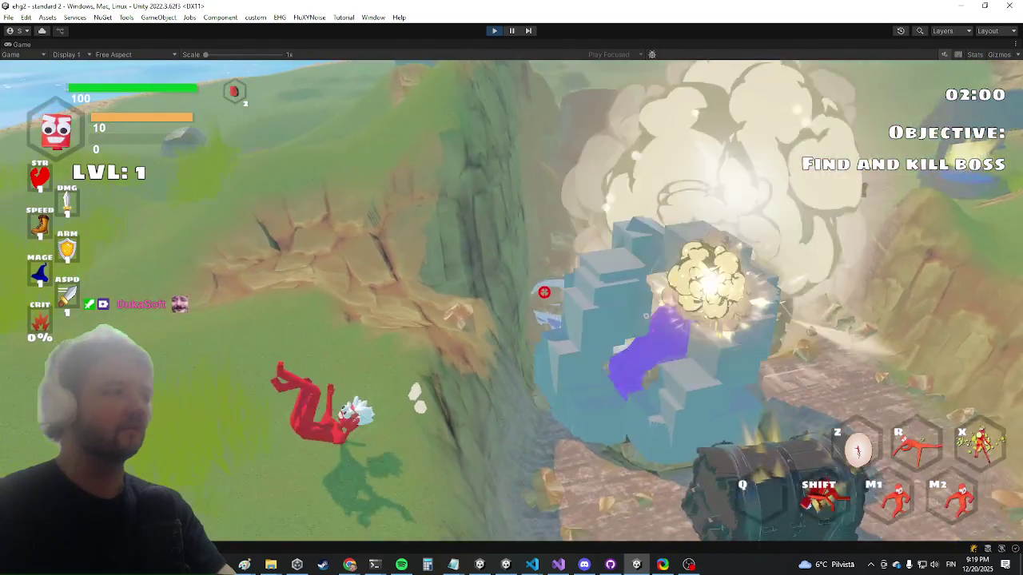
pyautogui.press('w')
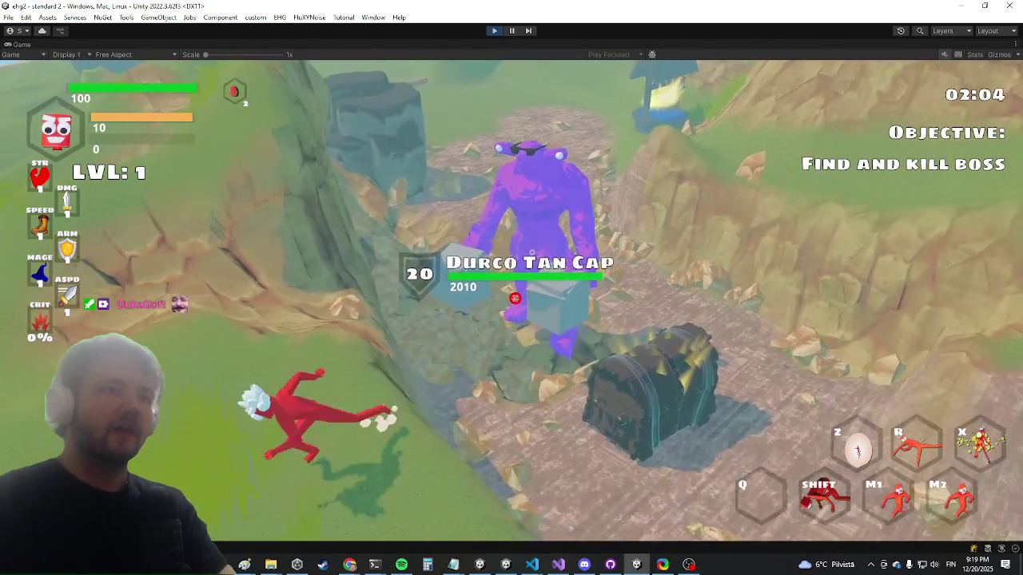
pyautogui.press('w')
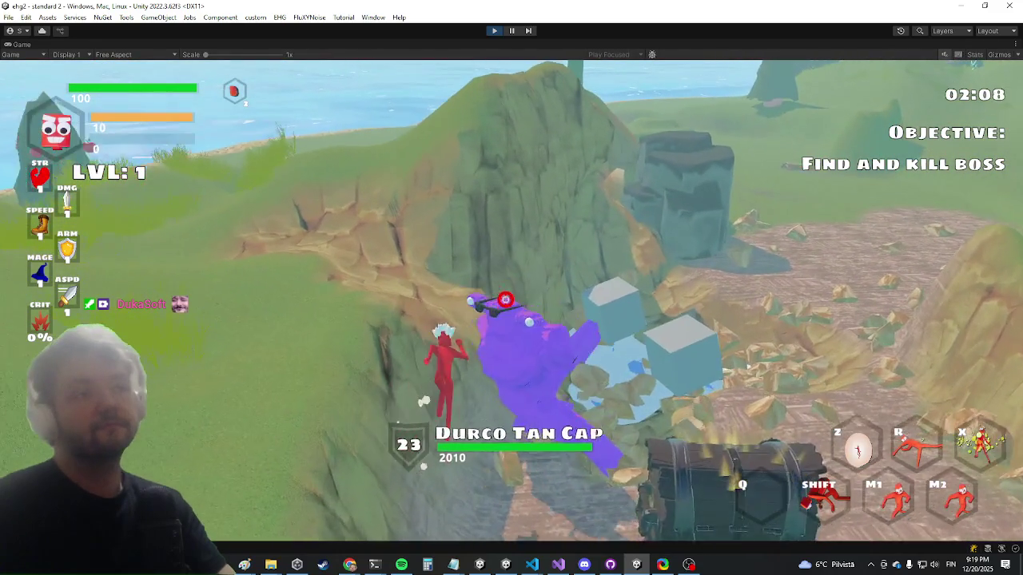
pyautogui.click(509, 305)
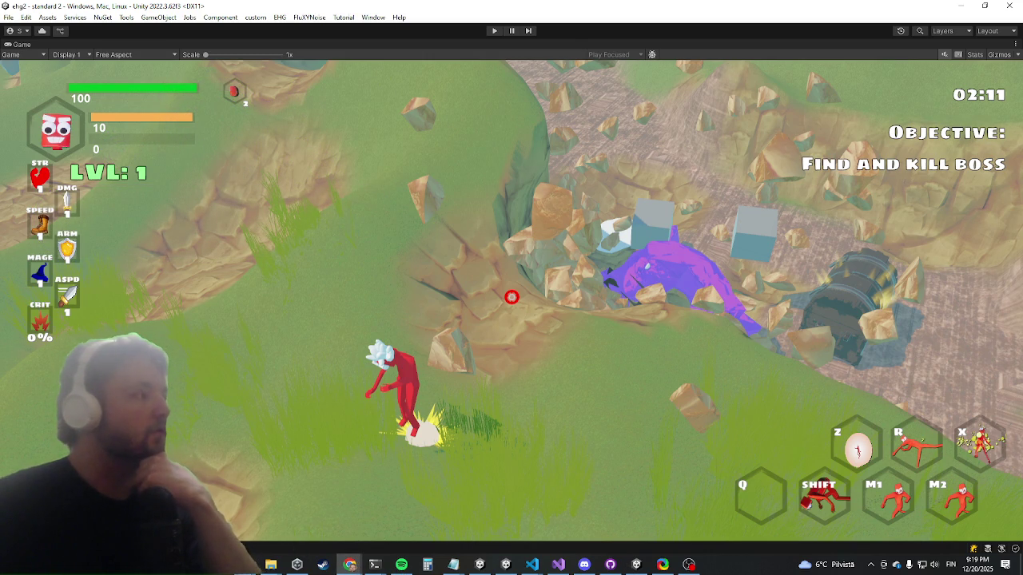
pyautogui.hotkey('ctrl', 'p')
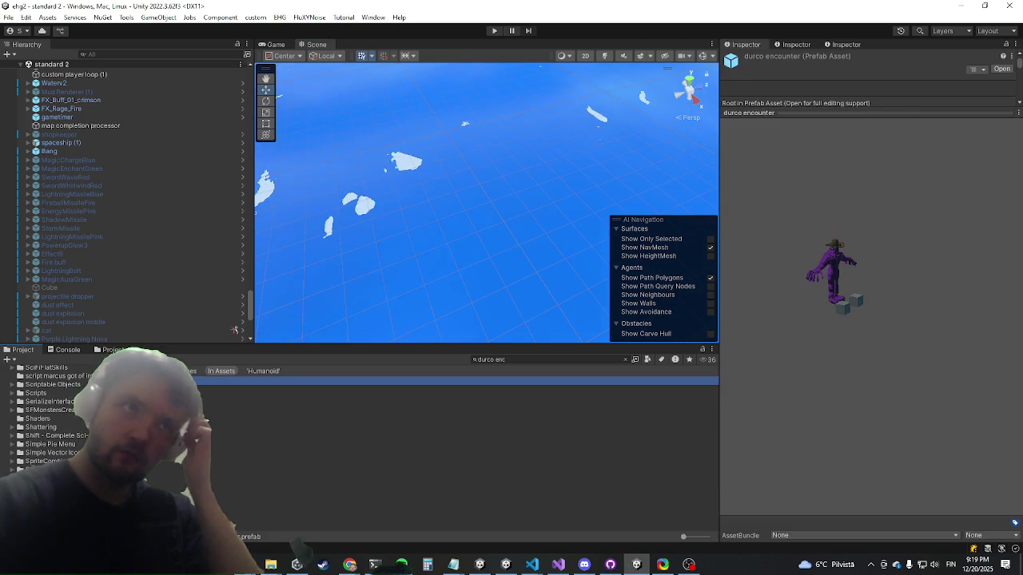
# Step: Review smashground's ik (1), ik (2) and ik (3), confirming ik (3) has Enable Time 0.332 and IK Both Hands
pyautogui.scroll(-3, 152, 231)
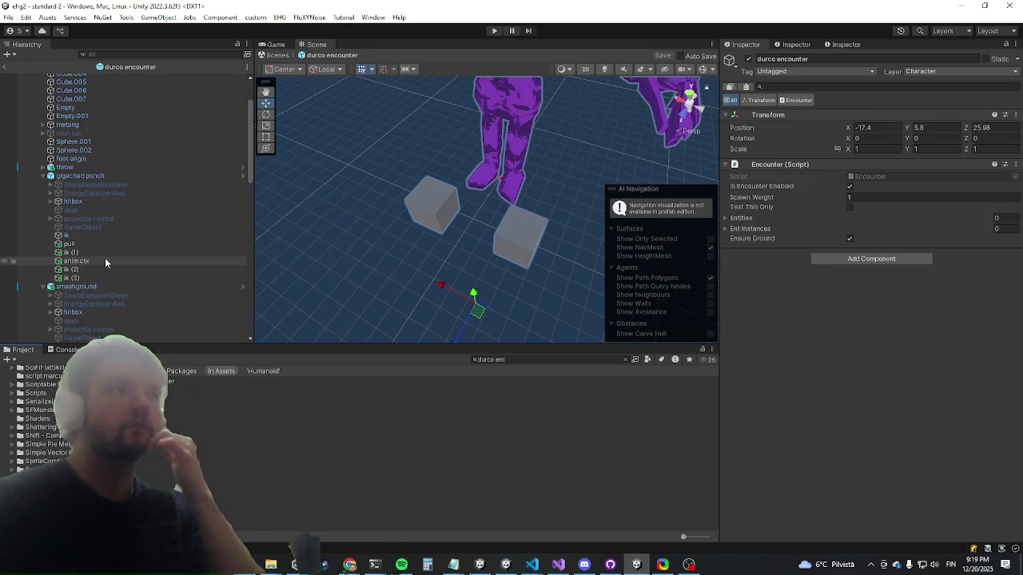
pyautogui.click(97, 270)
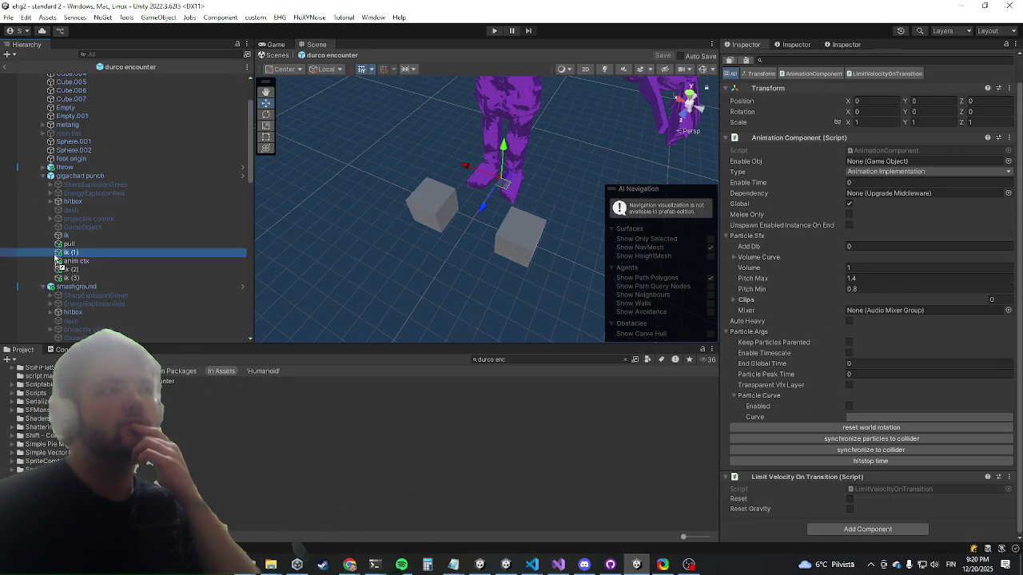
pyautogui.click(114, 277)
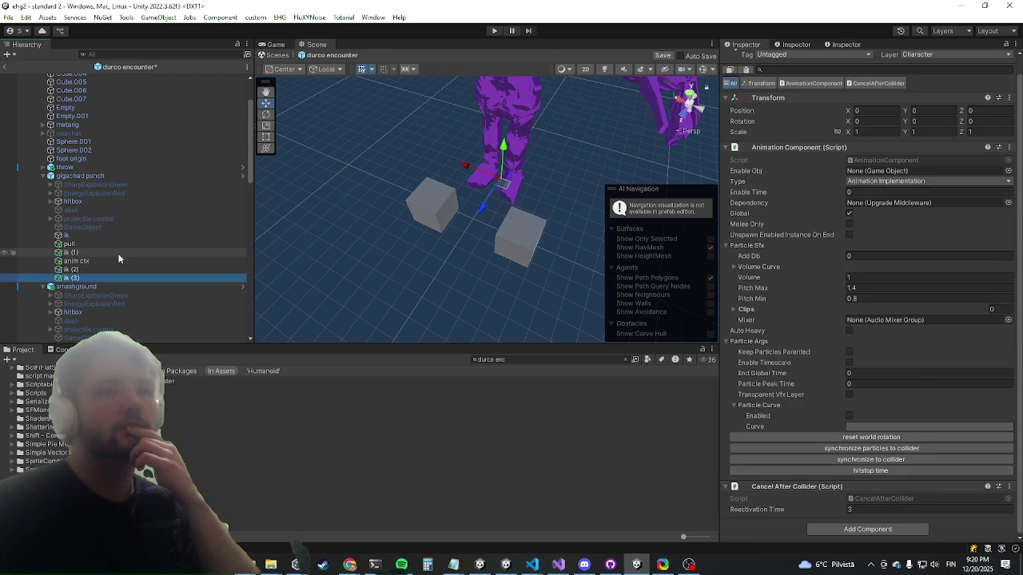
pyautogui.scroll(-5, 100, 255)
pyautogui.click(96, 214)
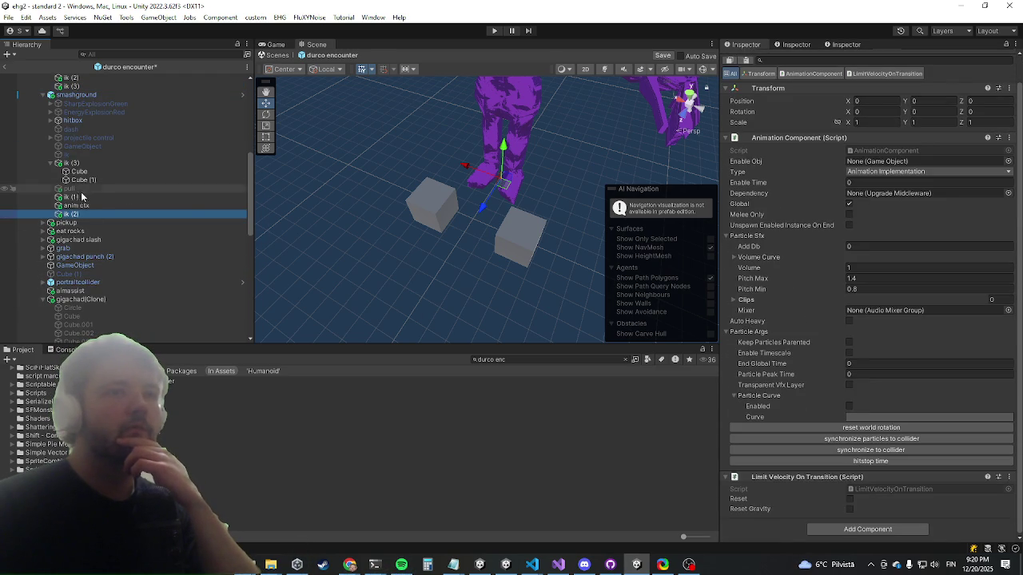
pyautogui.click(88, 196)
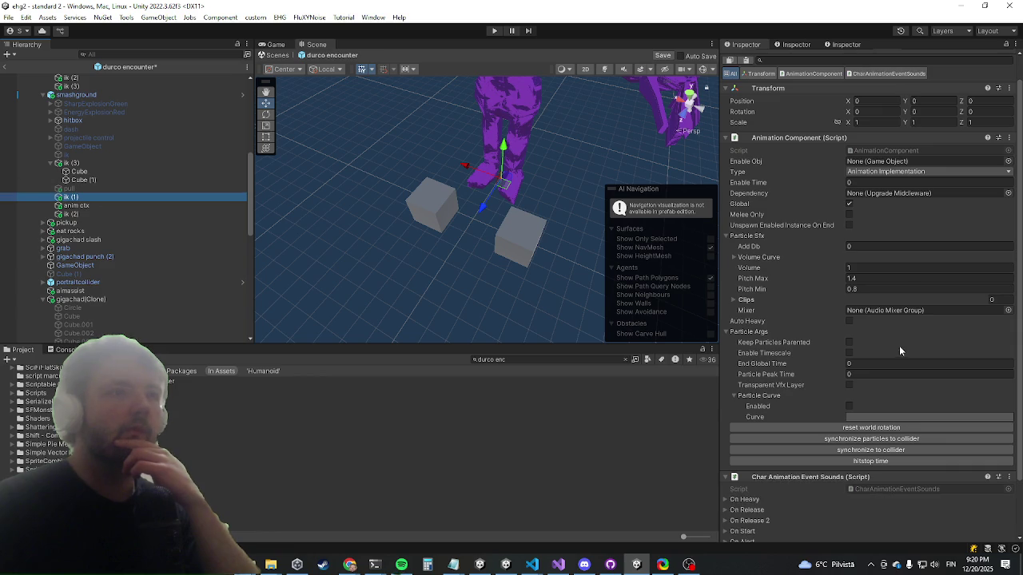
pyautogui.scroll(-2, 901, 352)
pyautogui.click(99, 162)
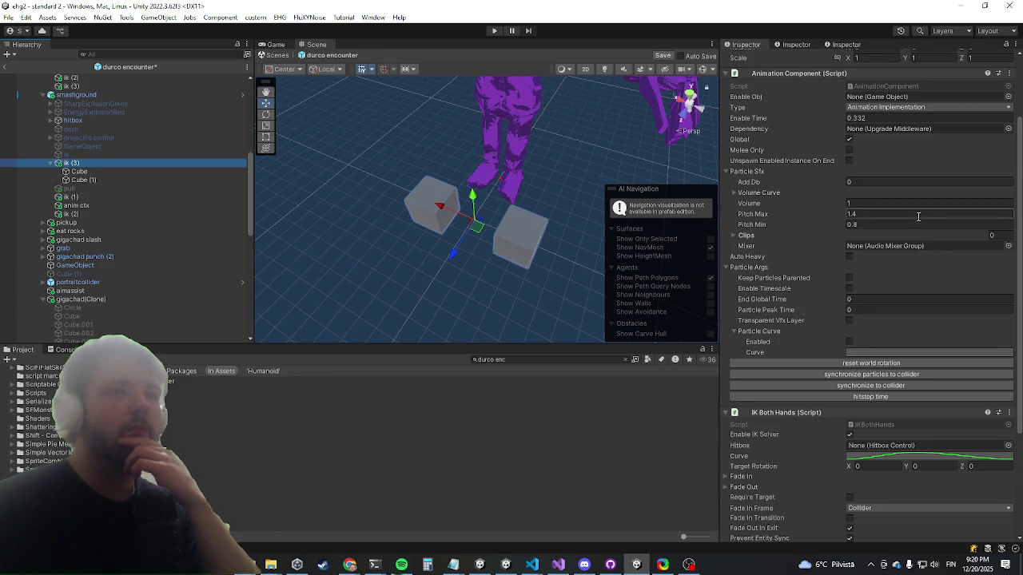
pyautogui.scroll(3, 840, 144)
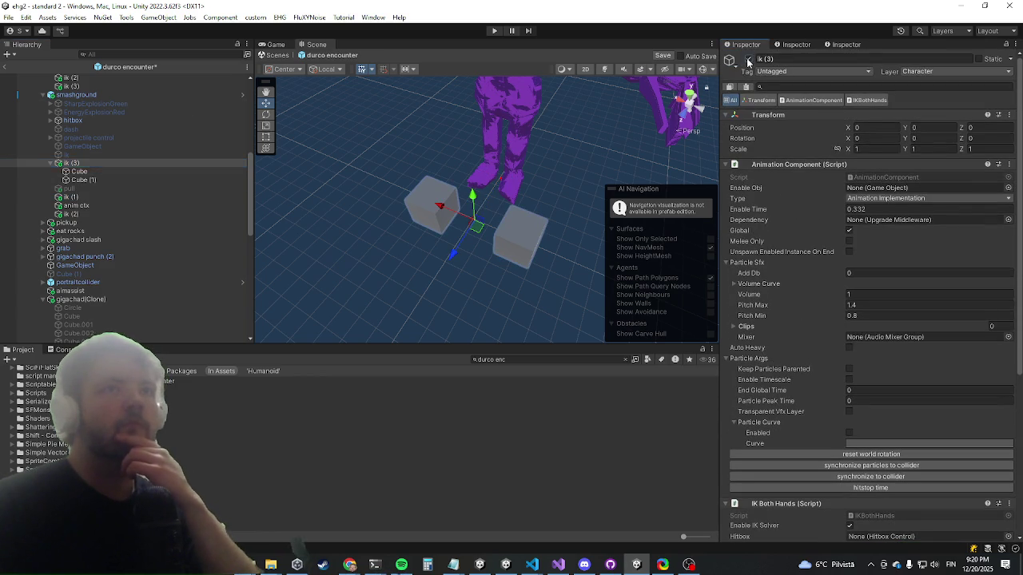
pyautogui.scroll(3, 559, 136)
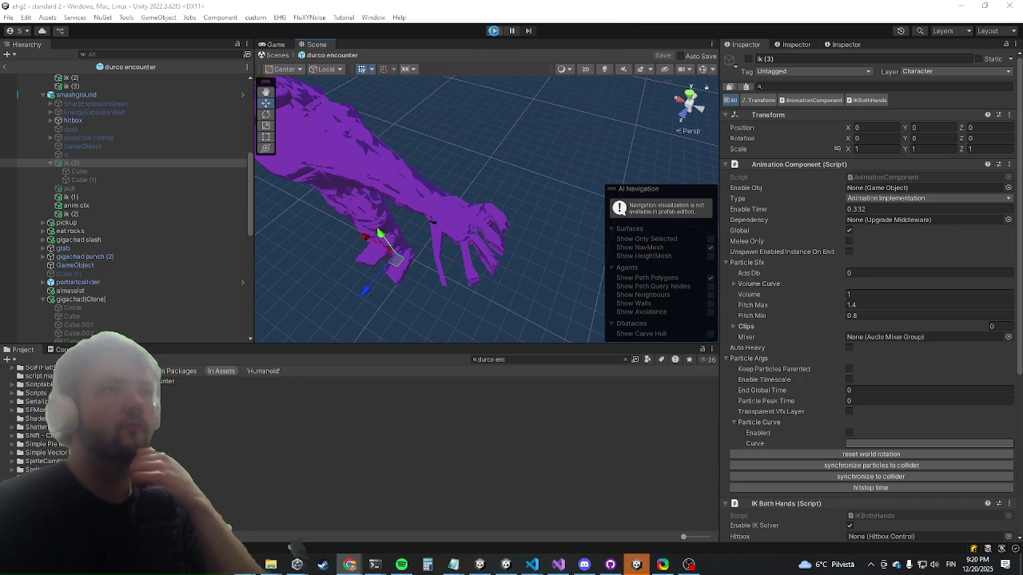
# Step: Exit Prefab Mode back to the scene and cycle through the other open windows
pyautogui.click(542, 324)
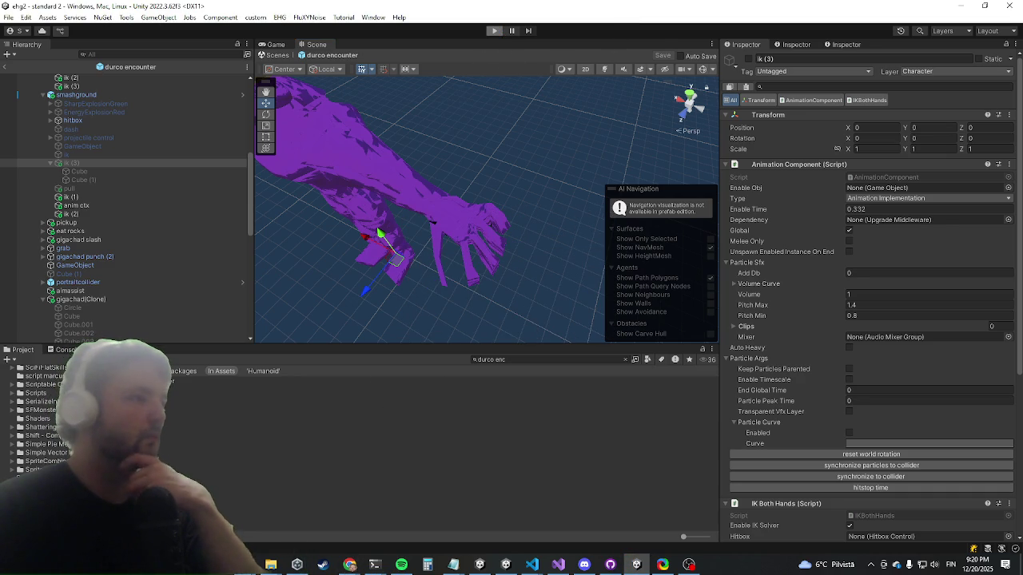
pyautogui.hotkey('alt', 'Tab')
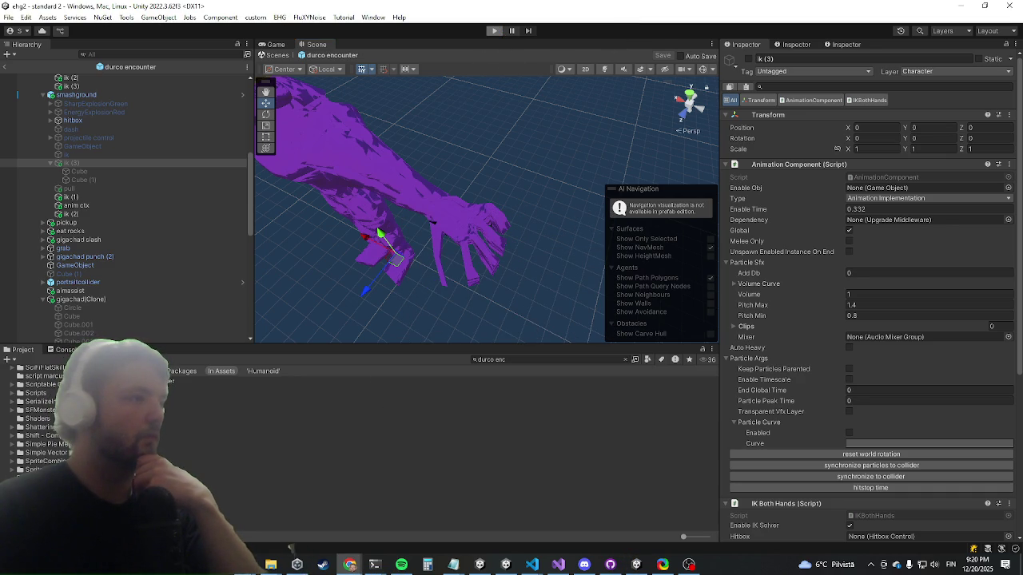
pyautogui.hotkey('alt', 'Tab')
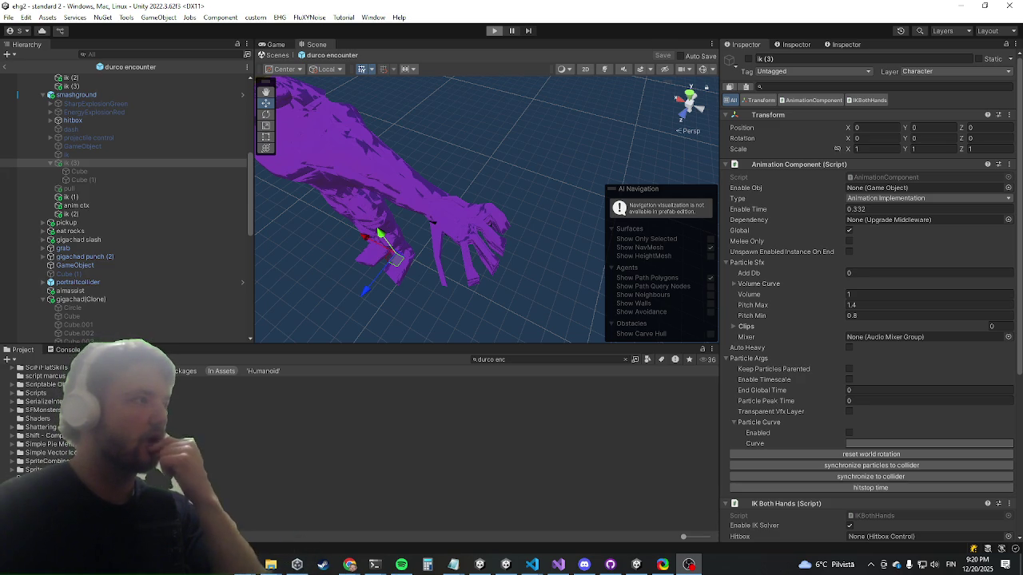
pyautogui.hotkey('alt', 'Tab')
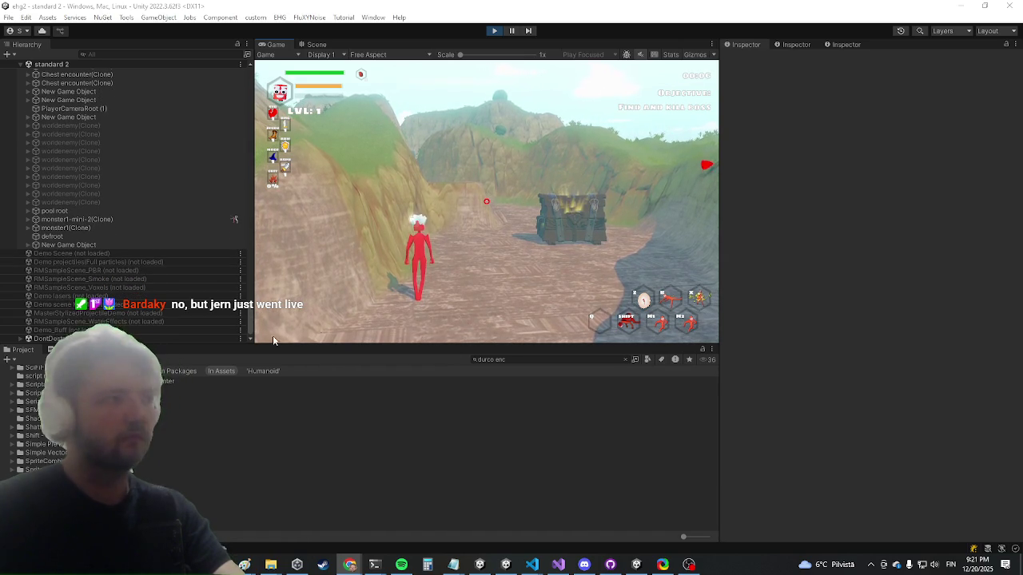
# Step: Maximize the Game view and run killwave in the developer console to spawn the boss
pyautogui.hotkey('shift', 'space')
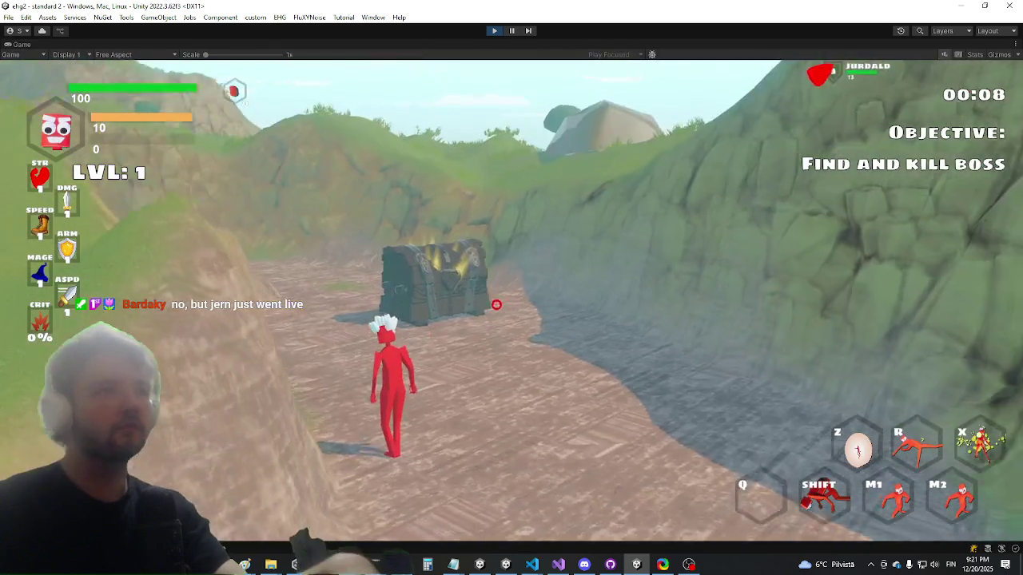
pyautogui.press('w')
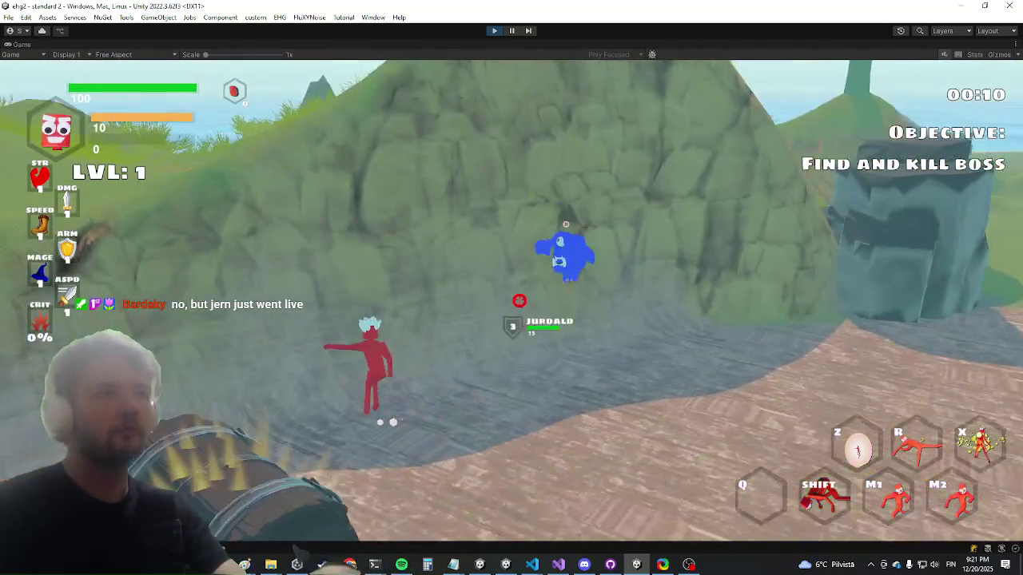
pyautogui.press('`')
pyautogui.write('killwa')
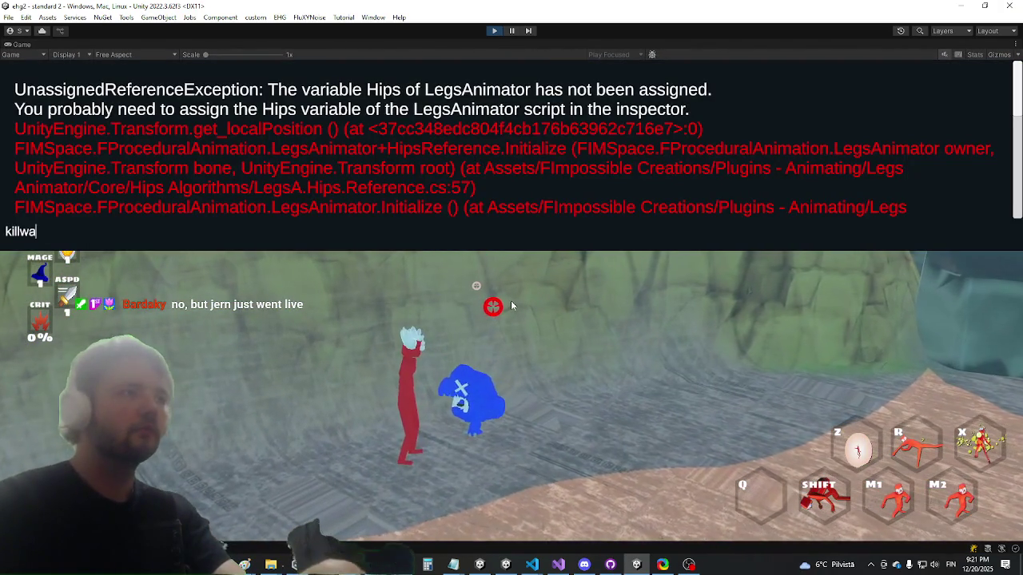
pyautogui.write('ve')
pyautogui.press('Return')
pyautogui.press('`')
# Step: Run to Durco Tan Cap, circle and slash it, then flee its smash explosion
pyautogui.press('w')
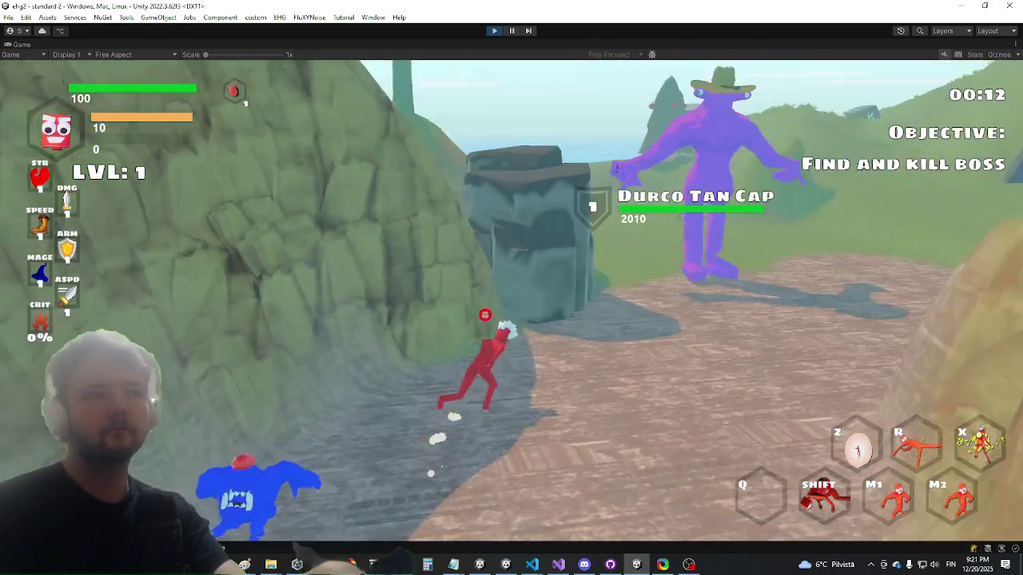
pyautogui.press('w')
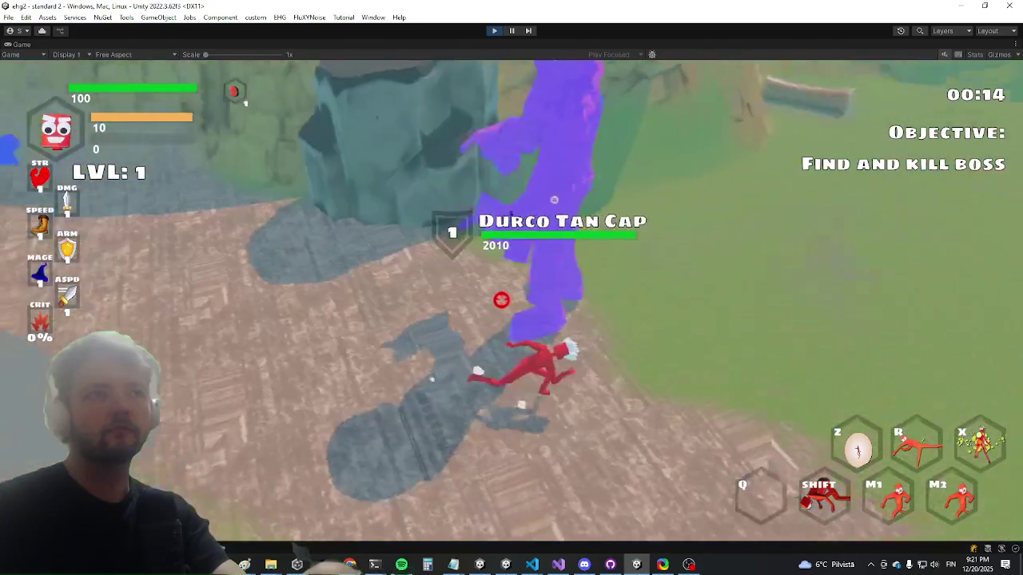
pyautogui.press('a')
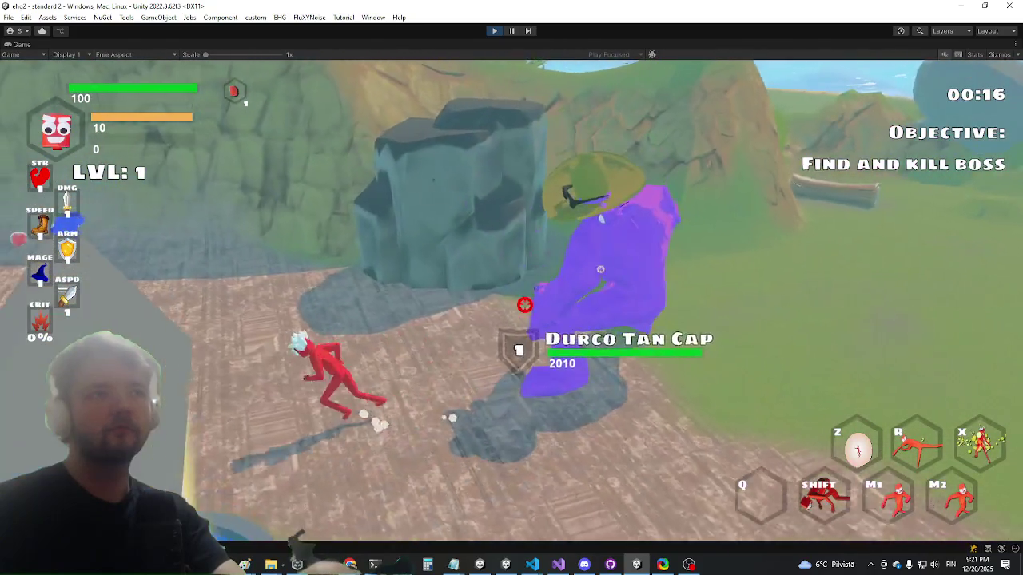
pyautogui.press('w')
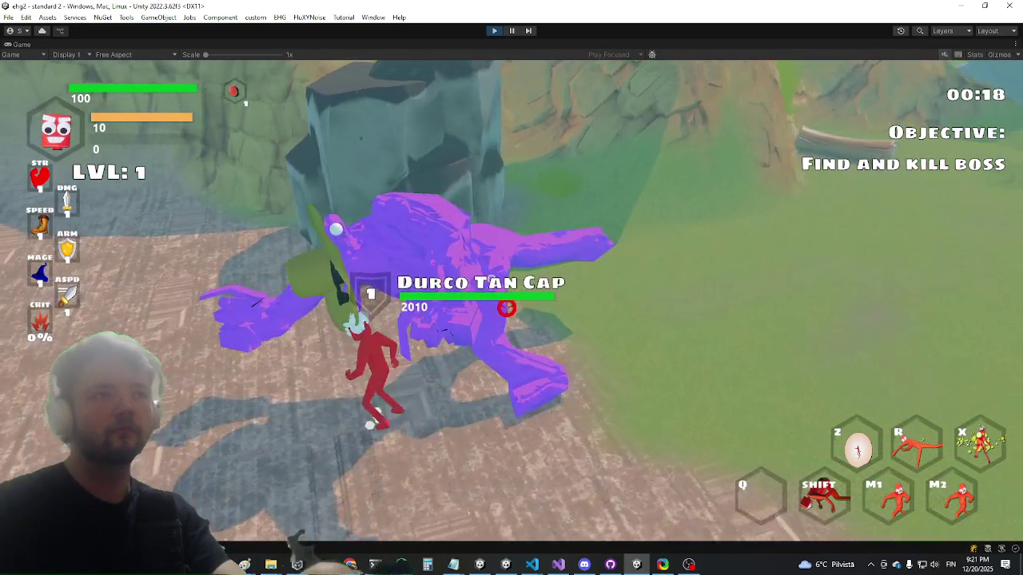
pyautogui.press('w')
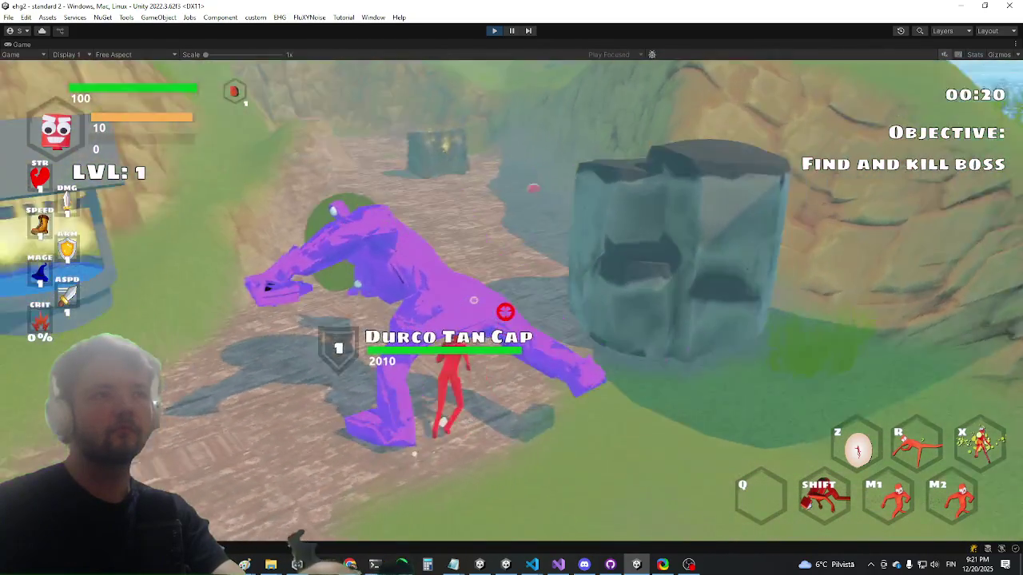
pyautogui.press('a')
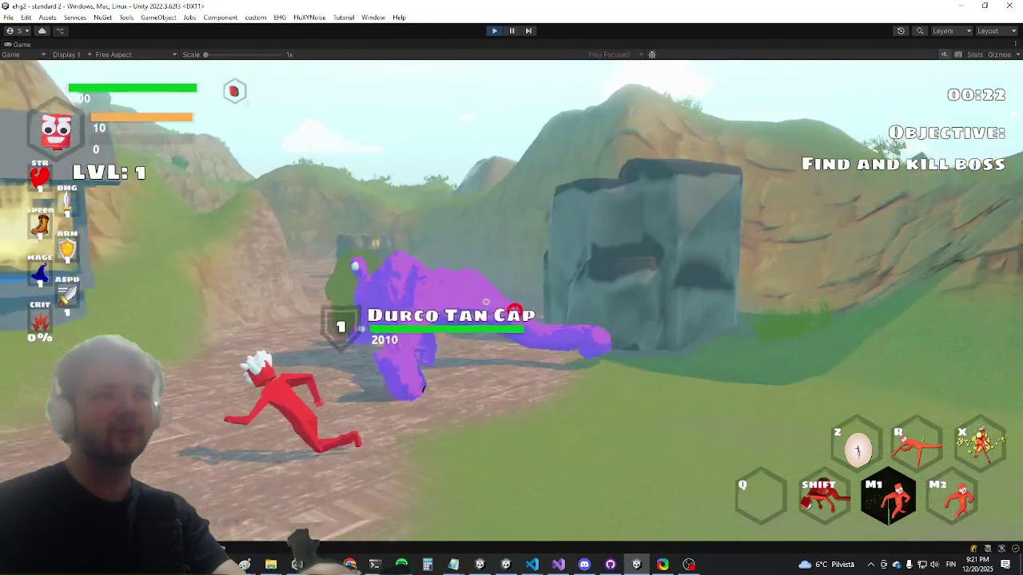
pyautogui.press('w')
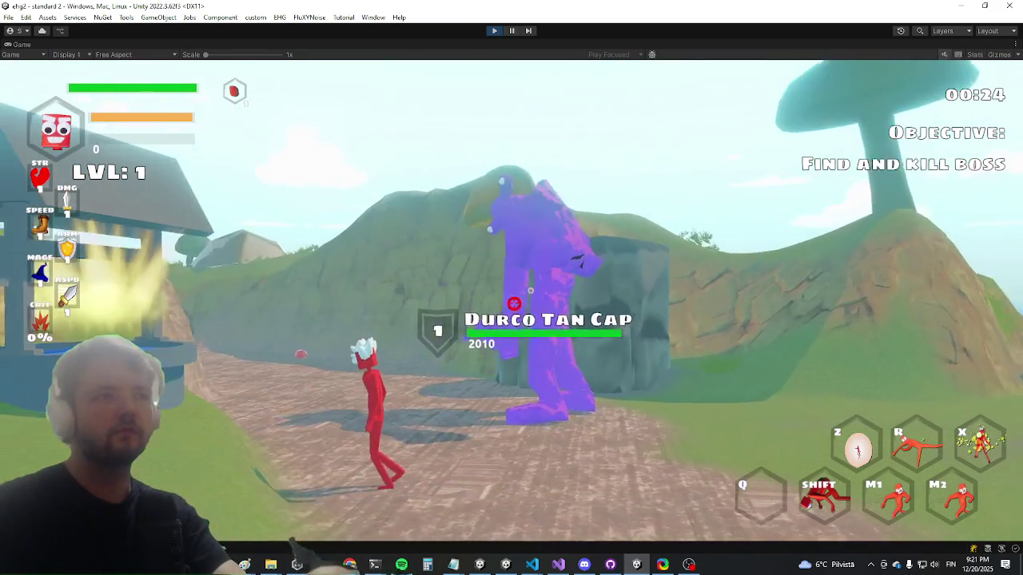
pyautogui.press('s')
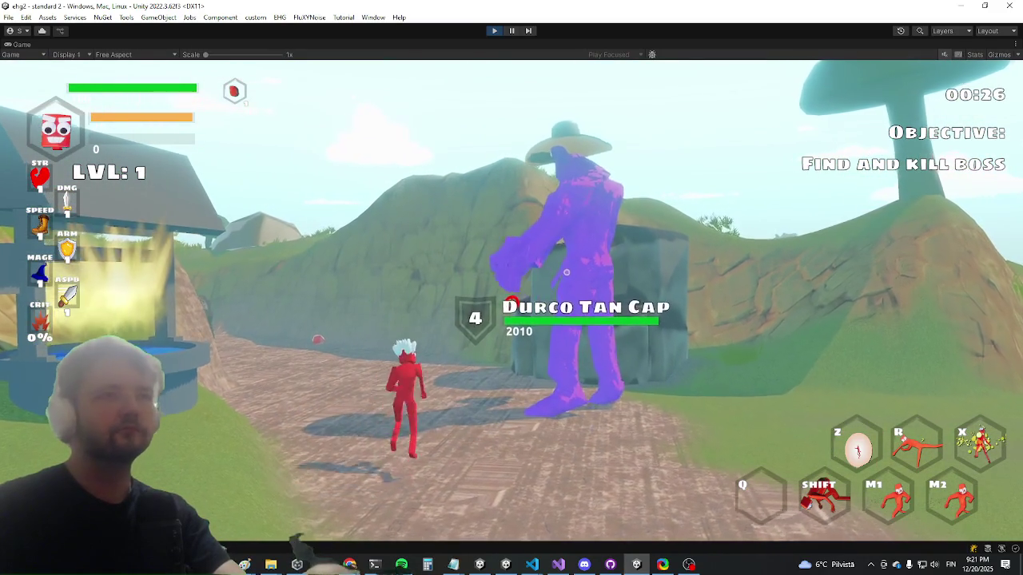
pyautogui.press('a')
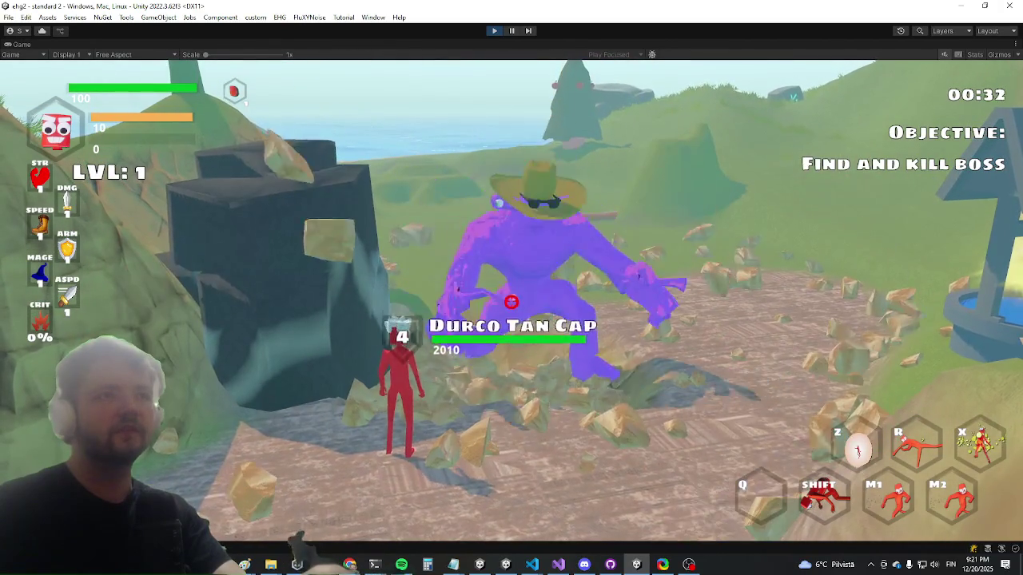
pyautogui.press('s')
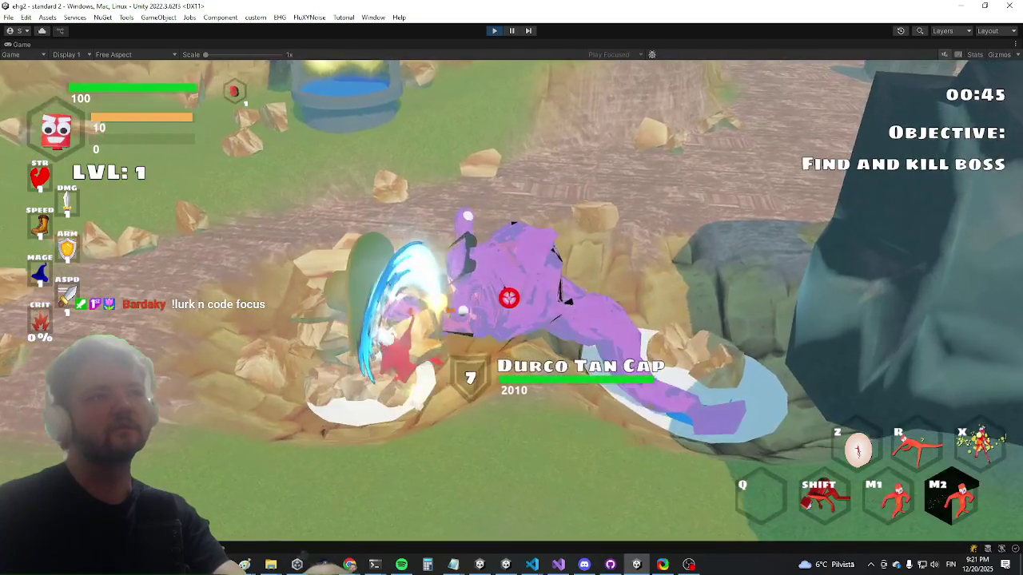
# Step: Escape the pit, dodge the boss's ground smash, then return and slash it
pyautogui.press('w')
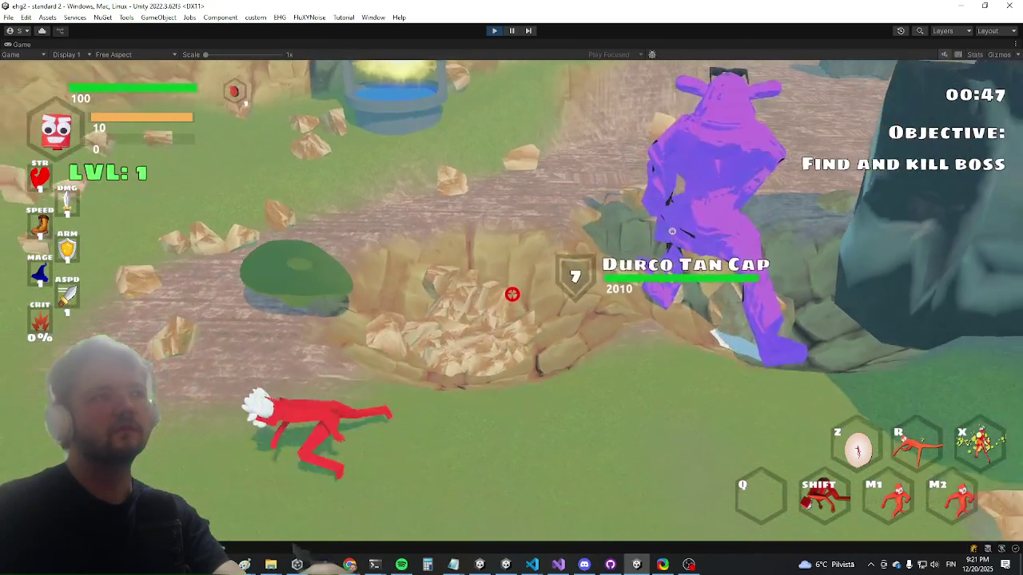
pyautogui.press('w')
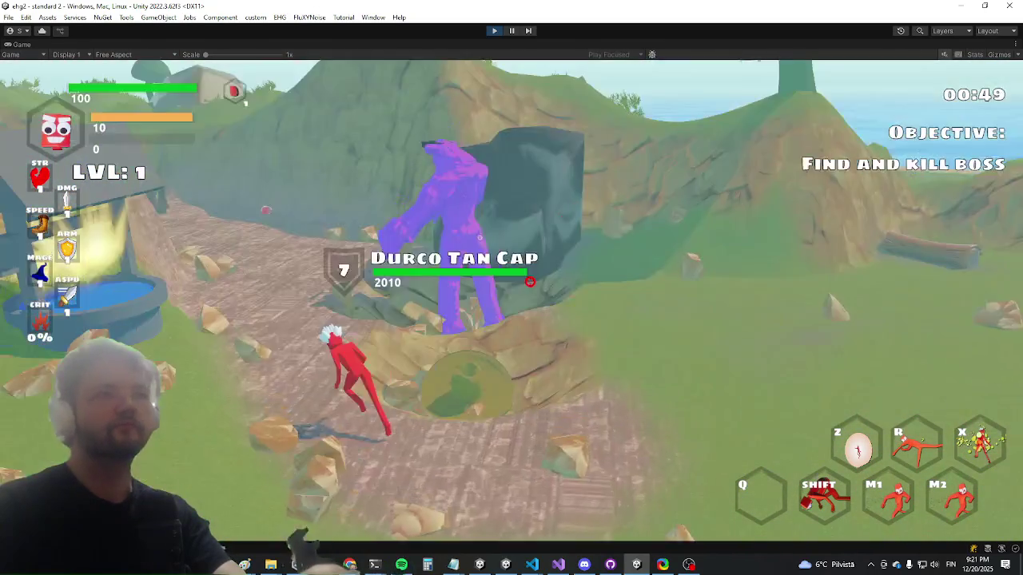
pyautogui.press('s')
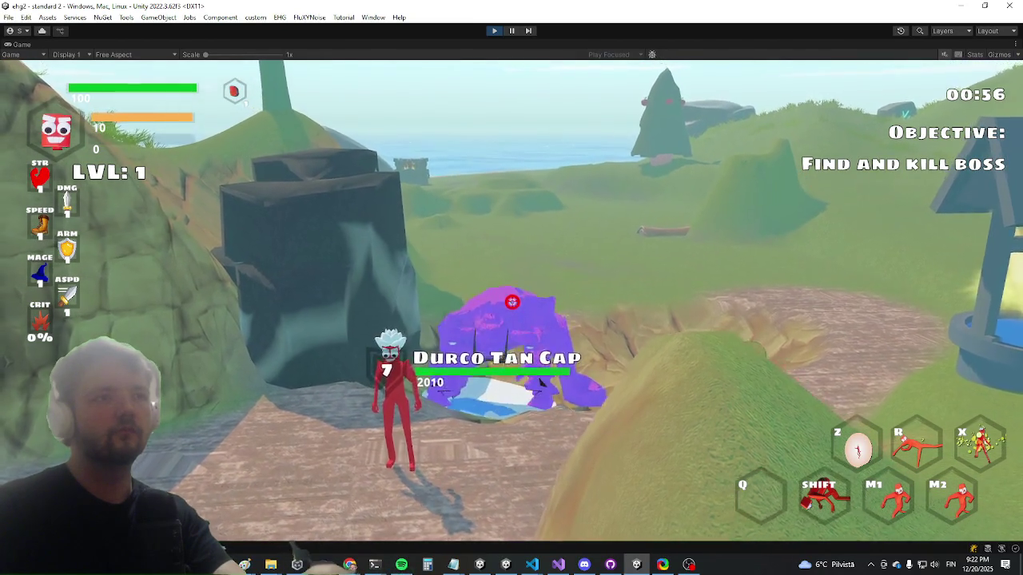
pyautogui.press('w')
pyautogui.press('s')
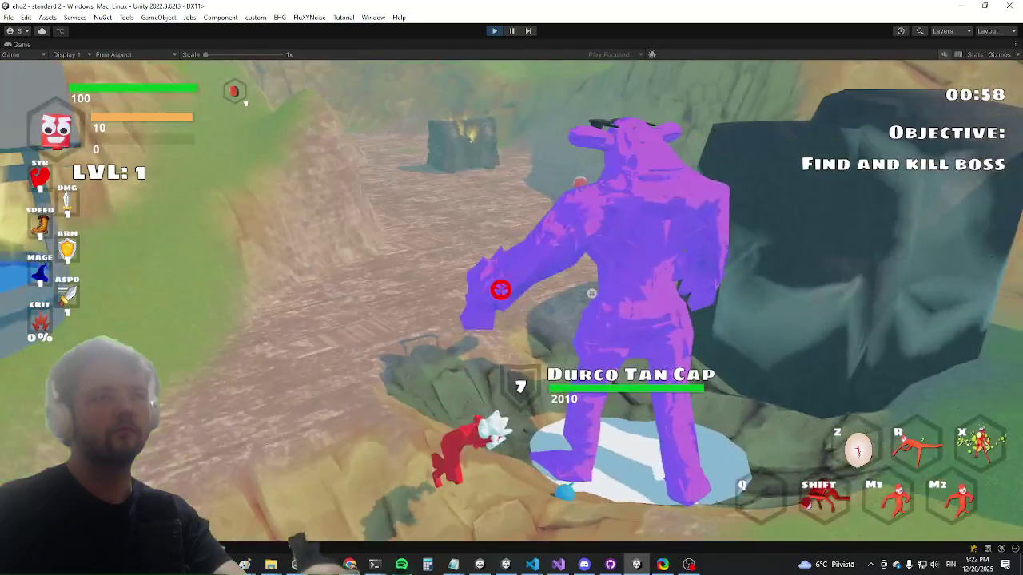
pyautogui.press('shift')
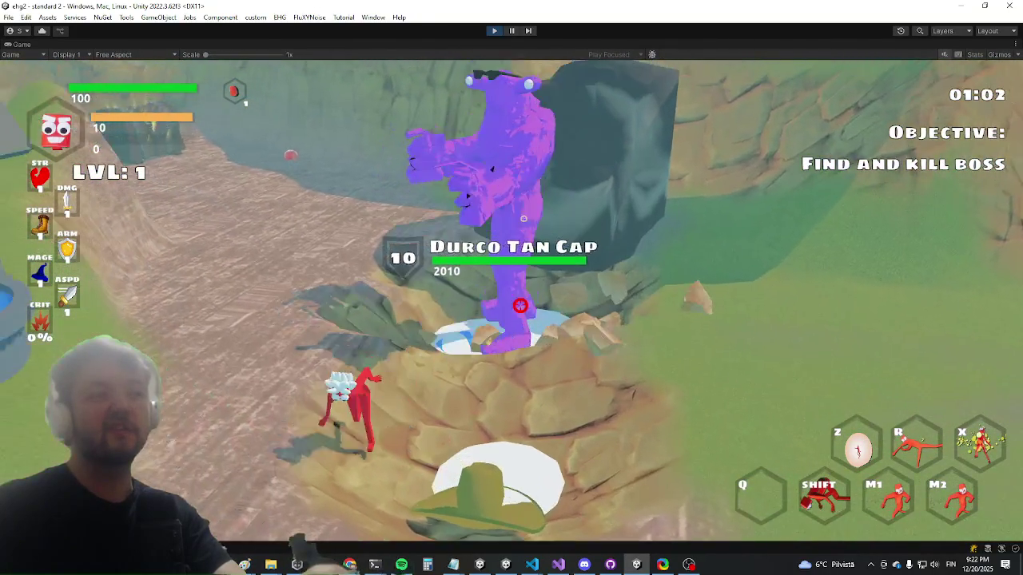
pyautogui.press('a')
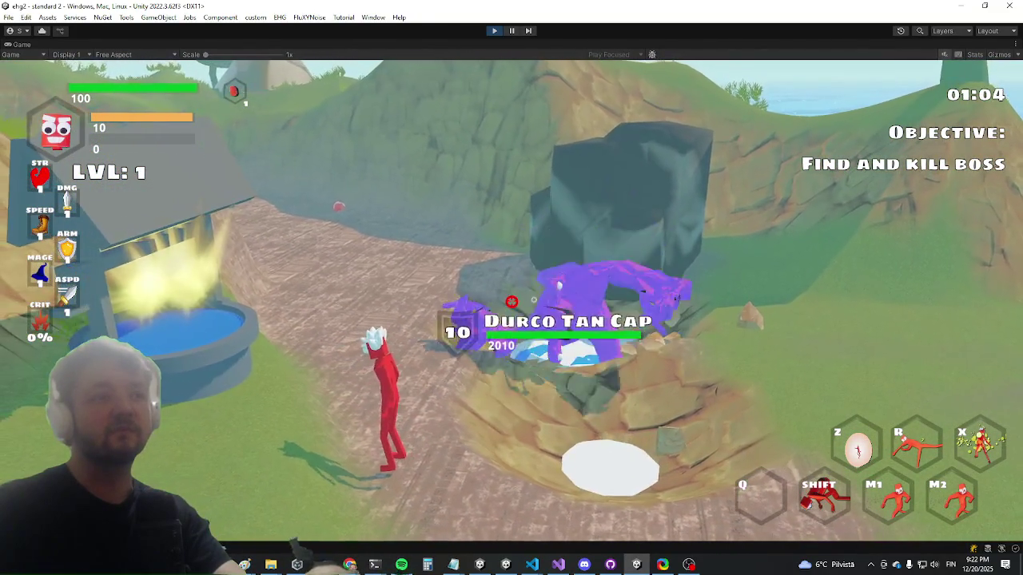
pyautogui.press('w')
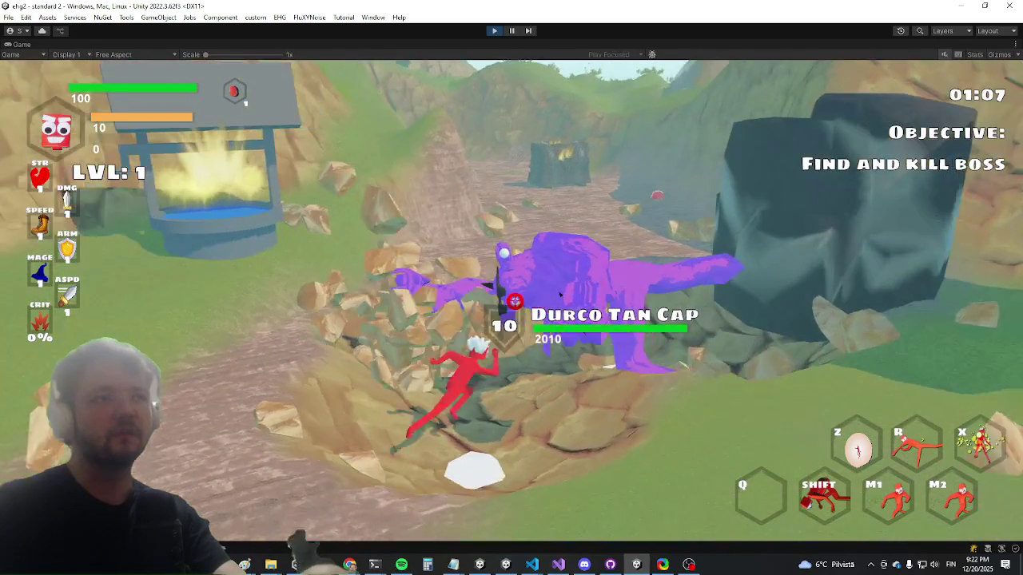
pyautogui.click(512, 288)
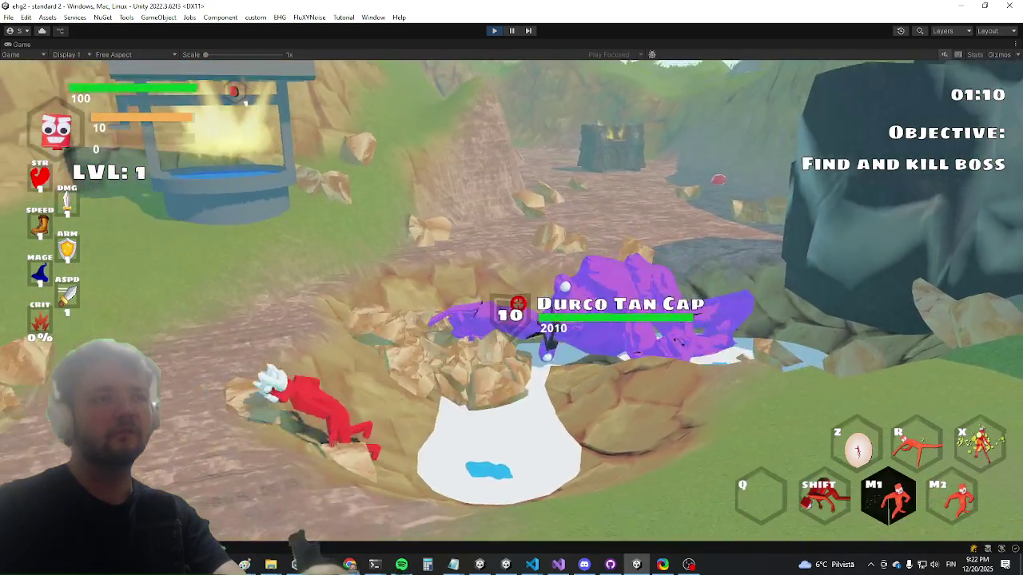
# Step: Circle the slamming boss, lunge past with the R ability, and hit it with the secondary attack
pyautogui.press('w')
pyautogui.press('a')
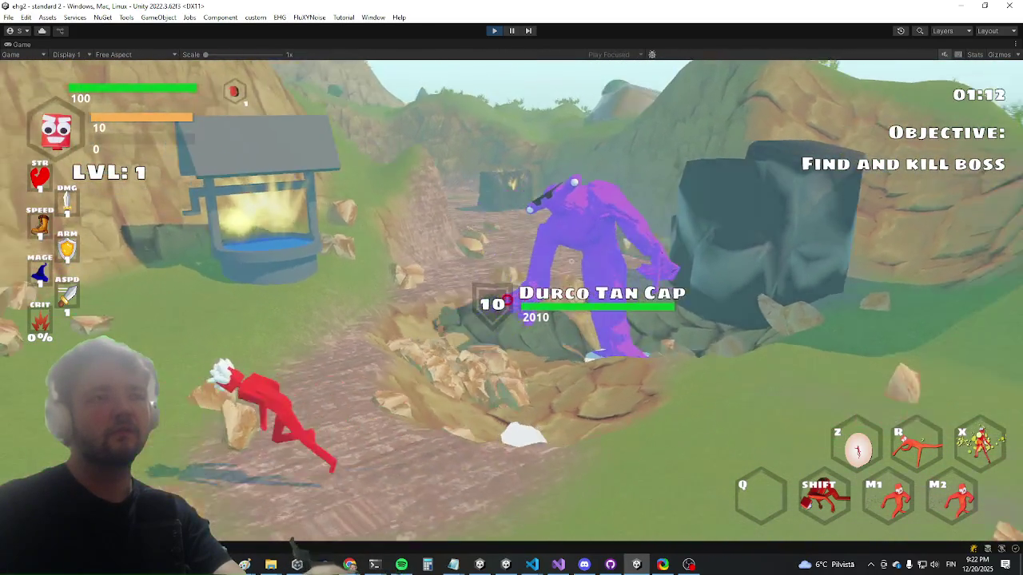
pyautogui.press('w')
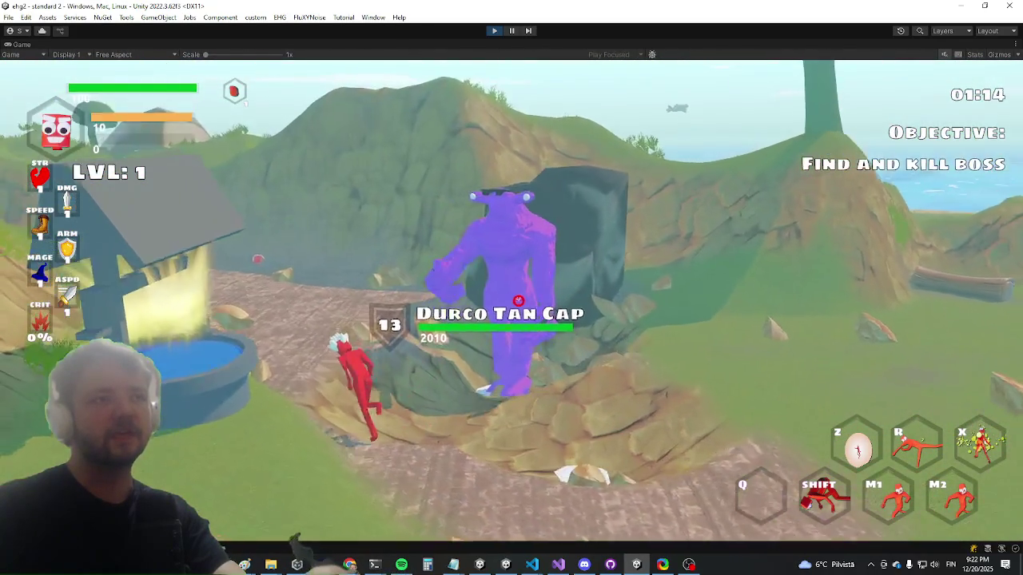
pyautogui.press('w')
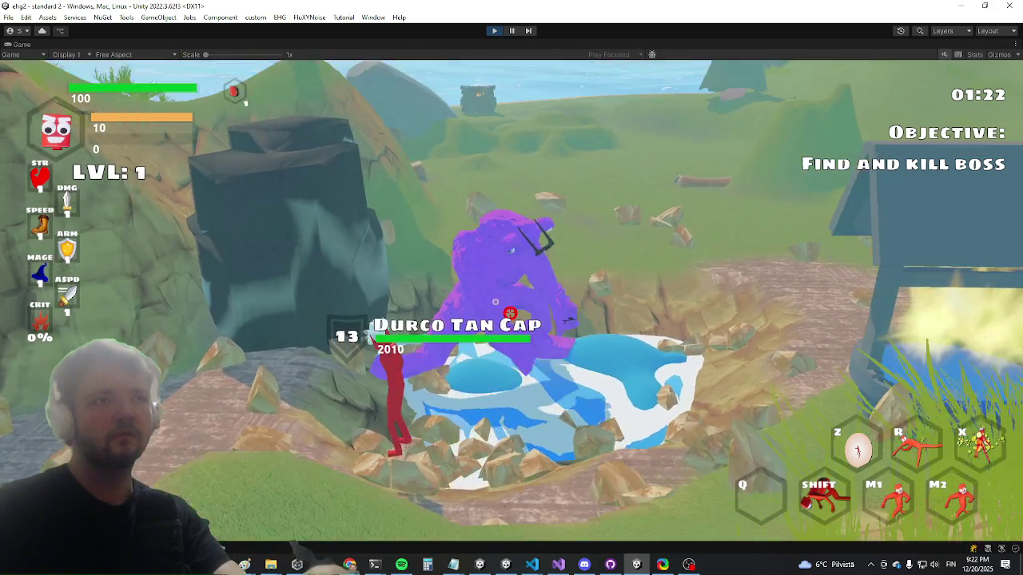
pyautogui.press('w')
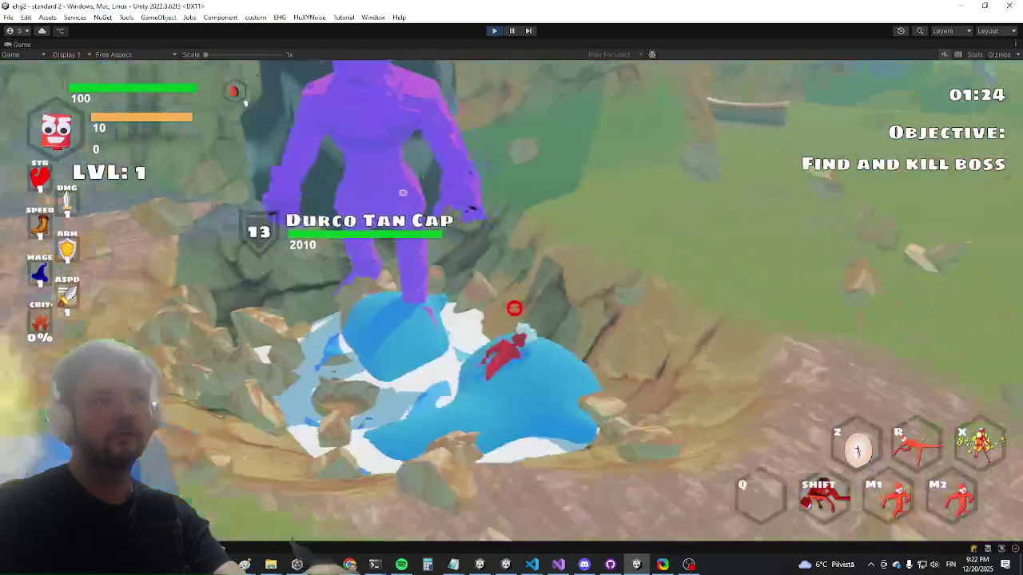
pyautogui.press('r')
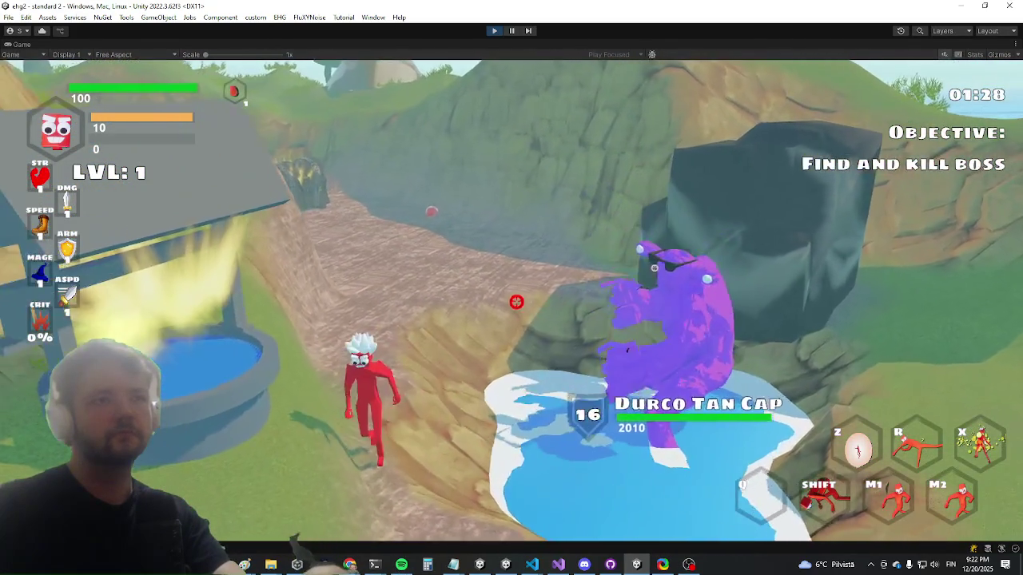
pyautogui.press('w')
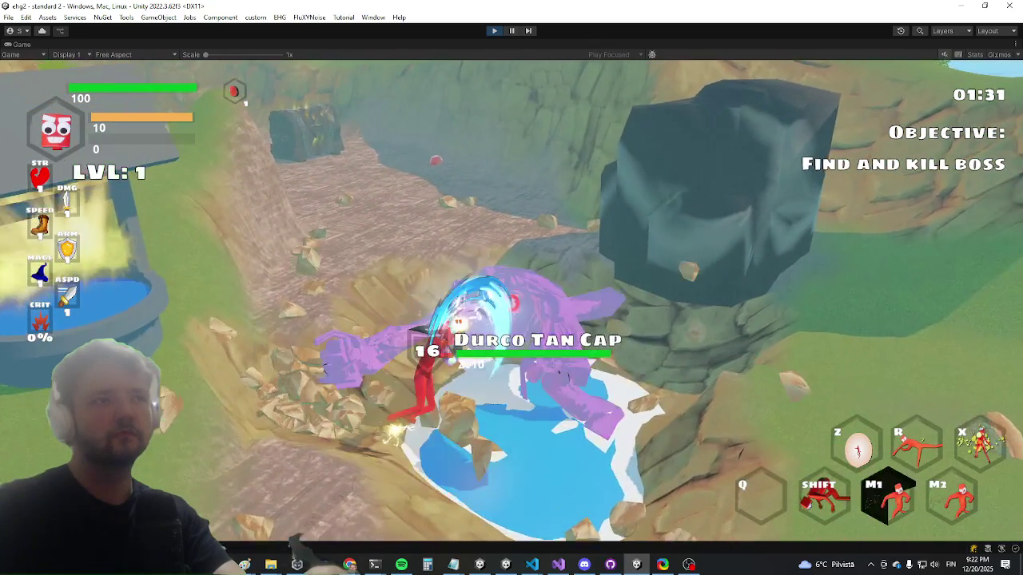
pyautogui.rightClick(501, 298)
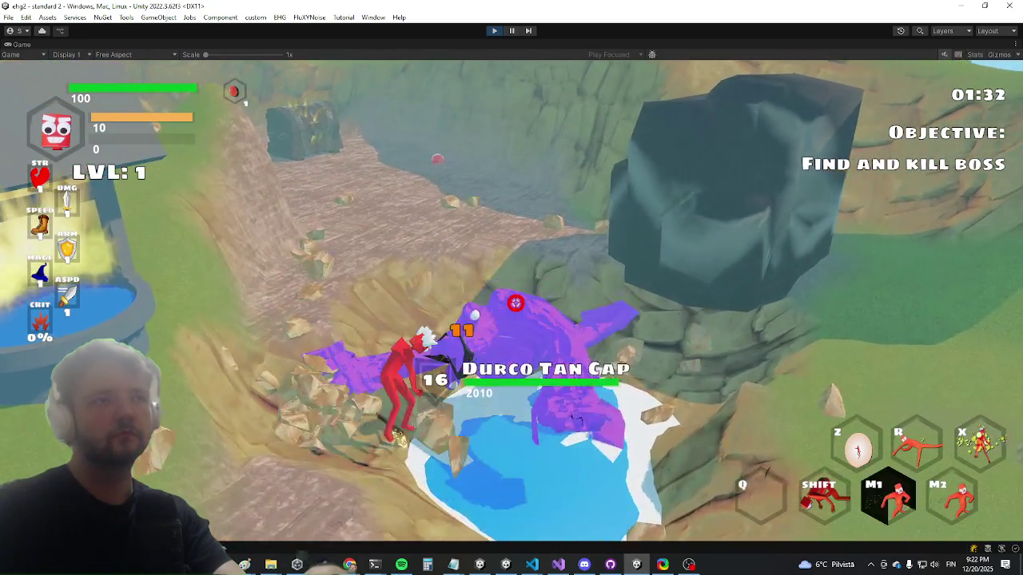
pyautogui.press('shift')
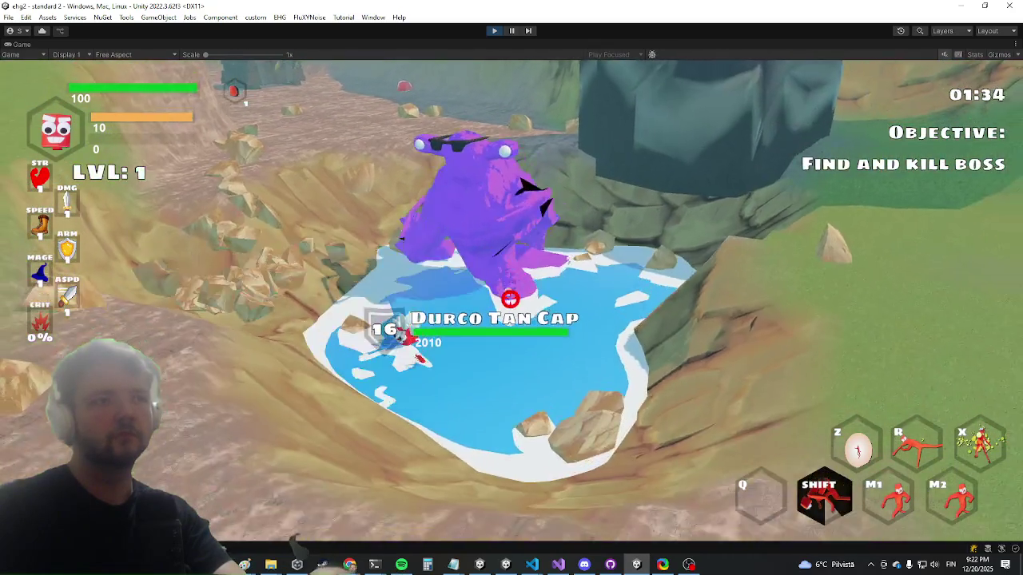
pyautogui.press('w')
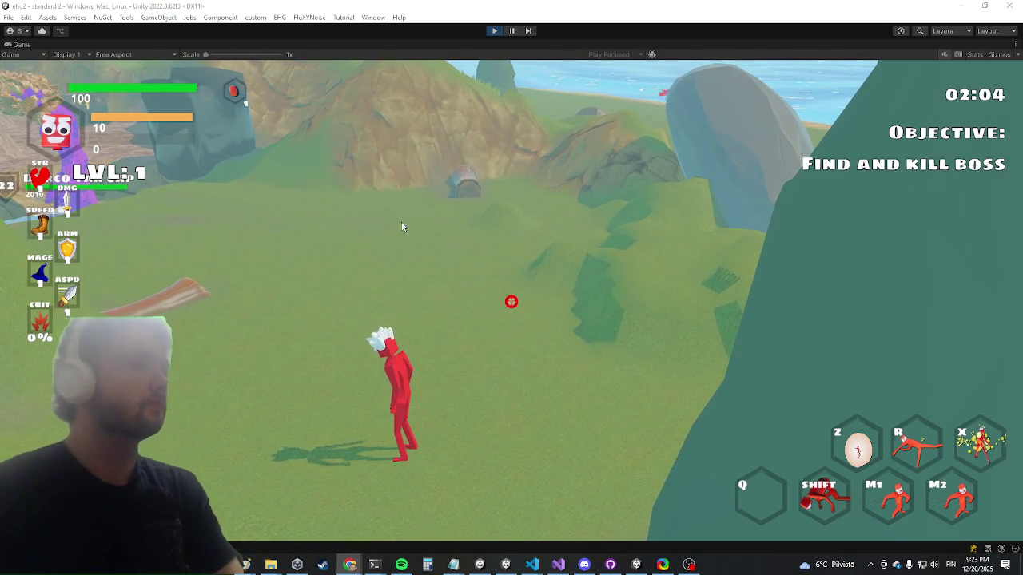
# Step: Keep fighting Durco Tan Cap across the grass, then switch to Visual Studio's IKBothHands.cs
pyautogui.click(302, 260)
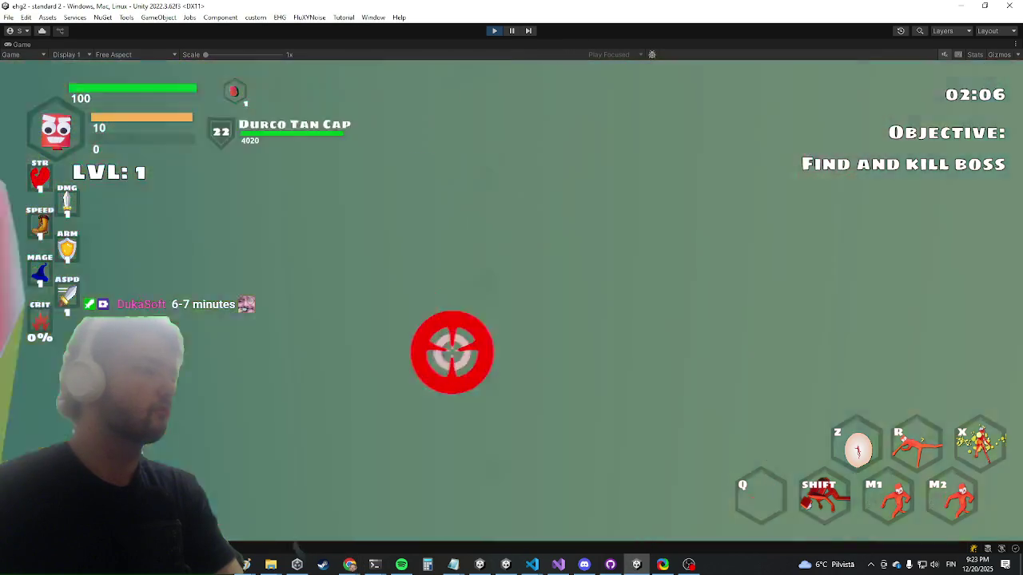
pyautogui.press('w')
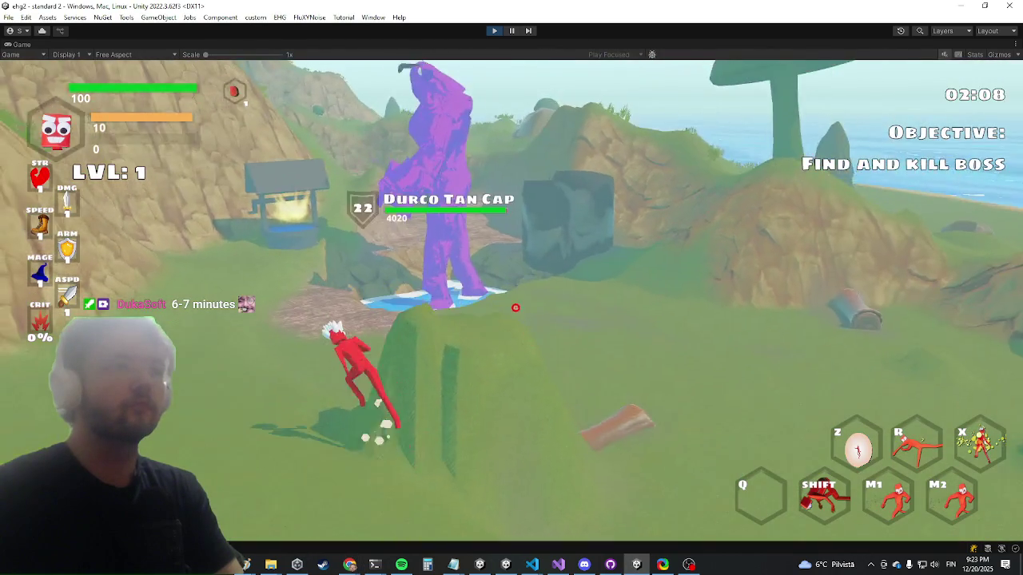
pyautogui.press('w')
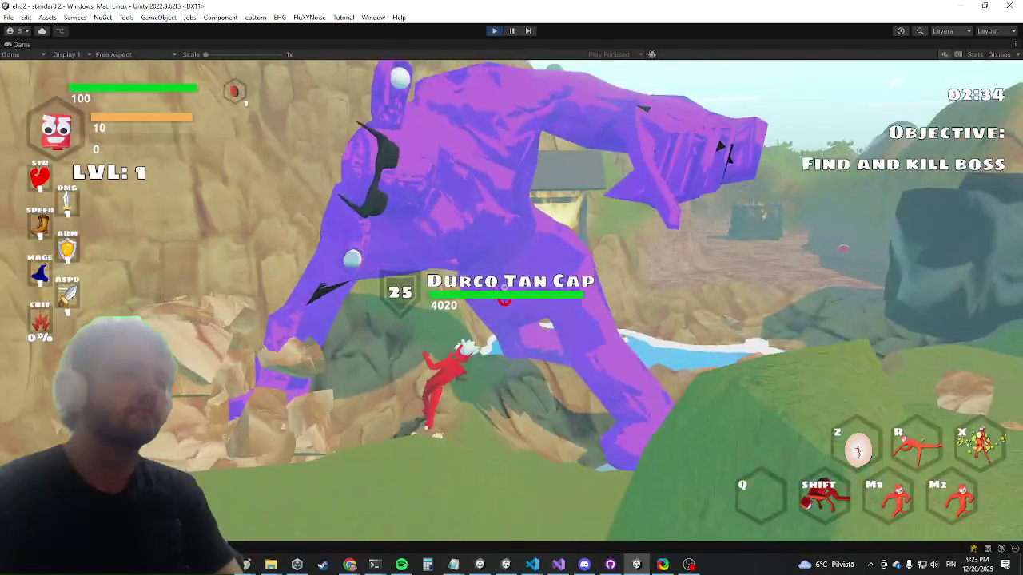
pyautogui.click(512, 299)
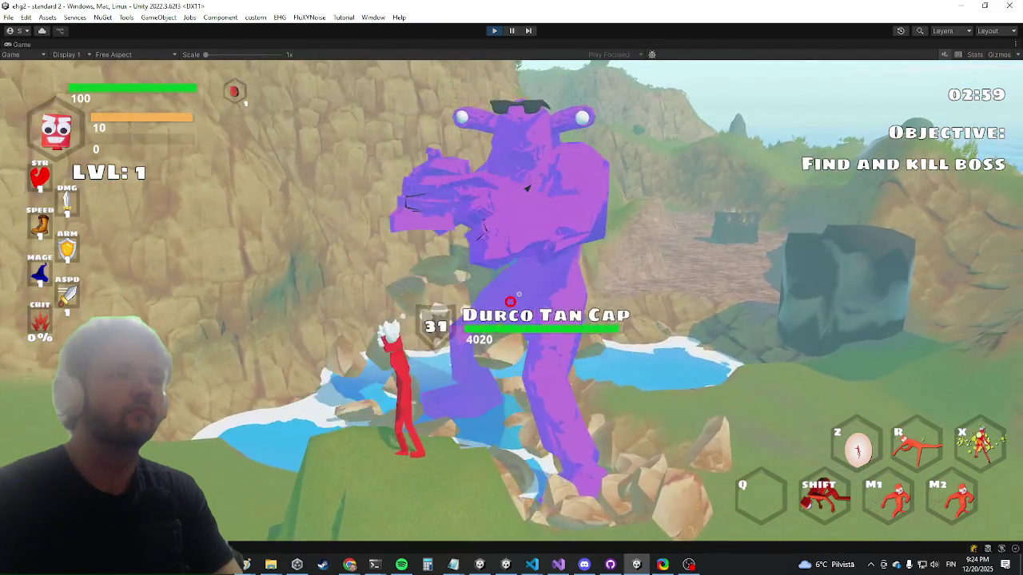
pyautogui.hotkey('alt', 'Tab')
pyautogui.press('Tab')
pyautogui.press('Tab')
pyautogui.press('Tab')
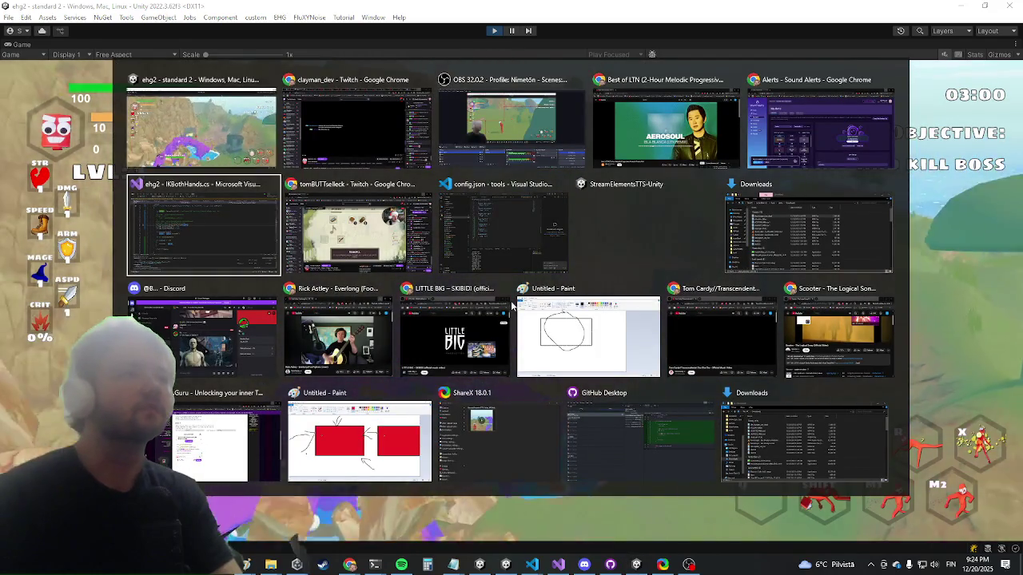
# Step: Comment out the debug cube drawing call
pyautogui.hotkey('ctrl', 't')
pyautogui.write('rotate')
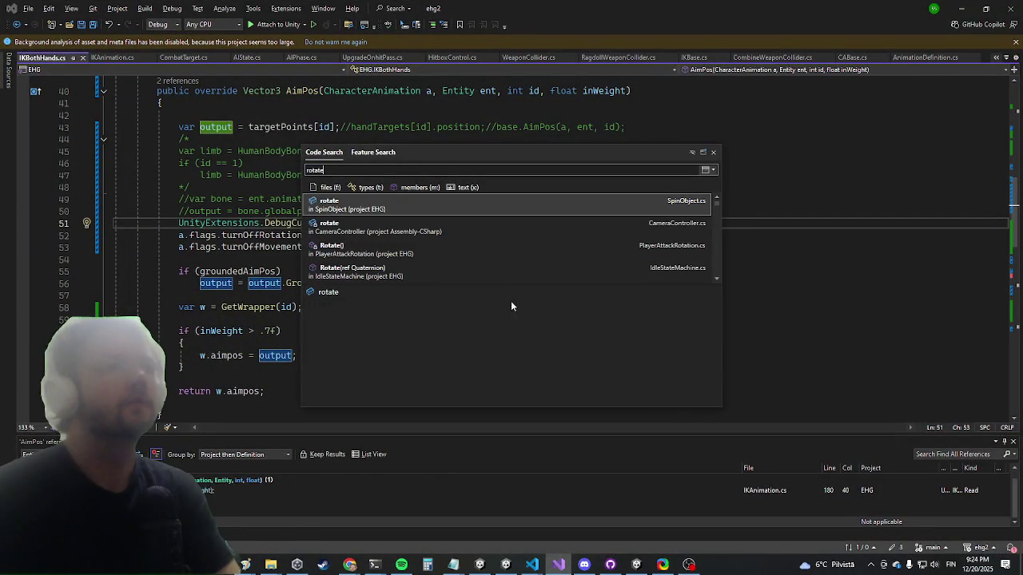
pyautogui.press('Escape')
pyautogui.write(');')
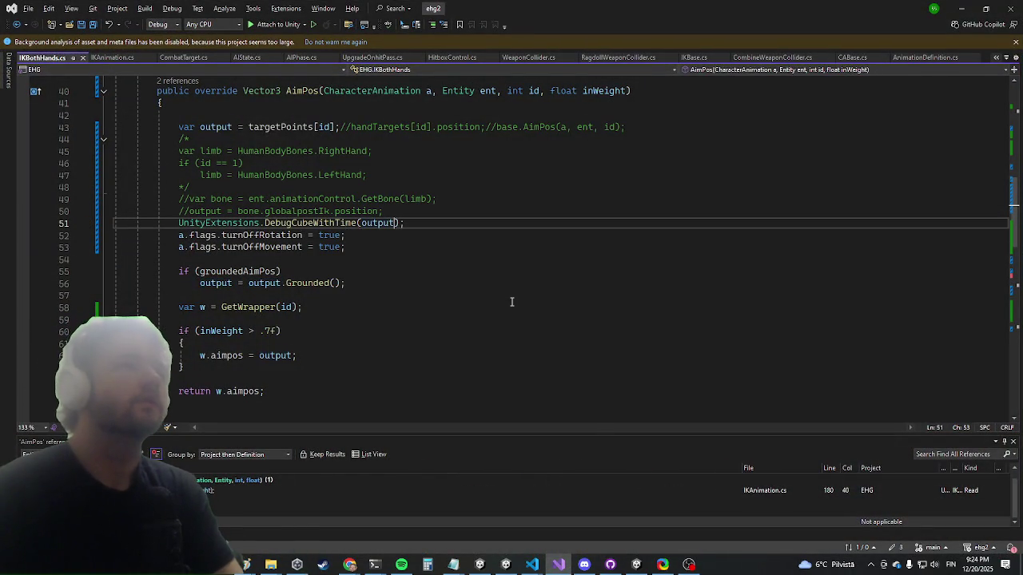
pyautogui.press('Return')
pyautogui.press('Up')
pyautogui.write('/')
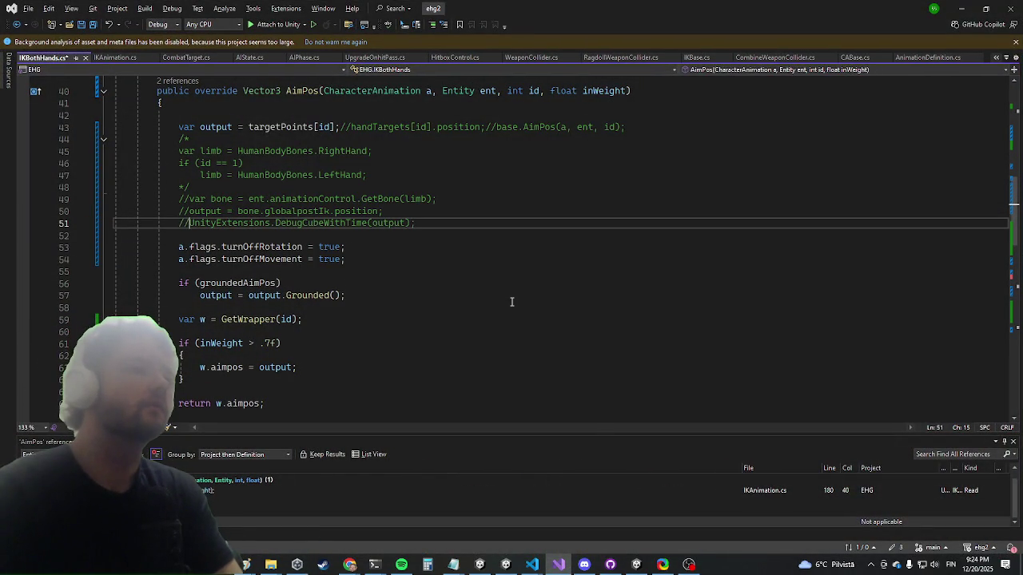
# Step: Declare a new public class deriving from AnimationImplementation near the top of the namespace
pyautogui.hotkey('ctrl', 't')
pyautogui.write('rotateoffs')
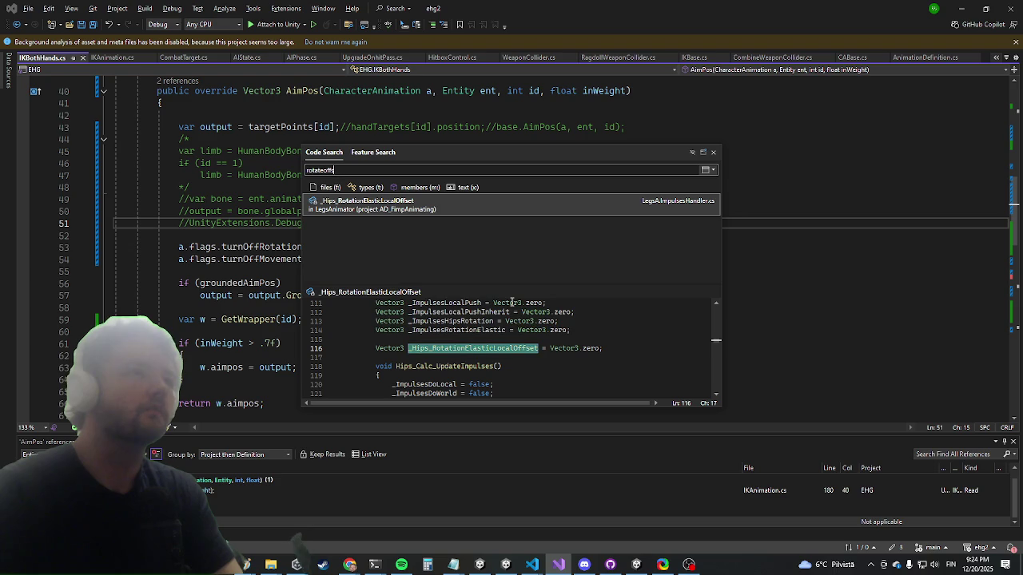
pyautogui.press('BackSpace')
pyautogui.press('BackSpace')
pyautogui.press('BackSpace')
pyautogui.press('Escape')
pyautogui.press('Up')
pyautogui.press('Up')
pyautogui.press('Up')
pyautogui.press('Down')
pyautogui.press('Down')
pyautogui.press('Down')
pyautogui.press('Return')
pyautogui.write('public class CharAnimRotationOffset :')
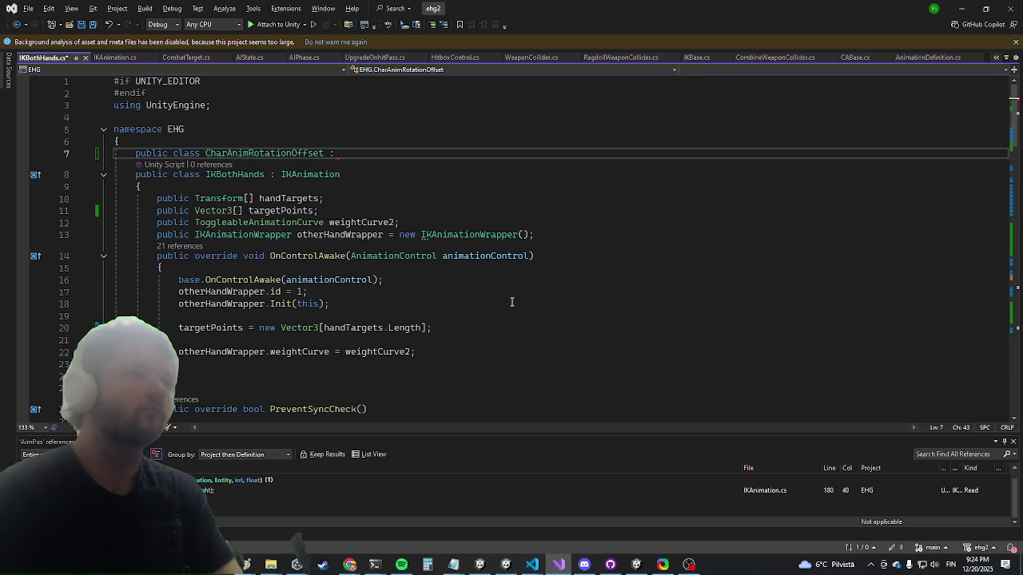
pyautogui.write('animationim')
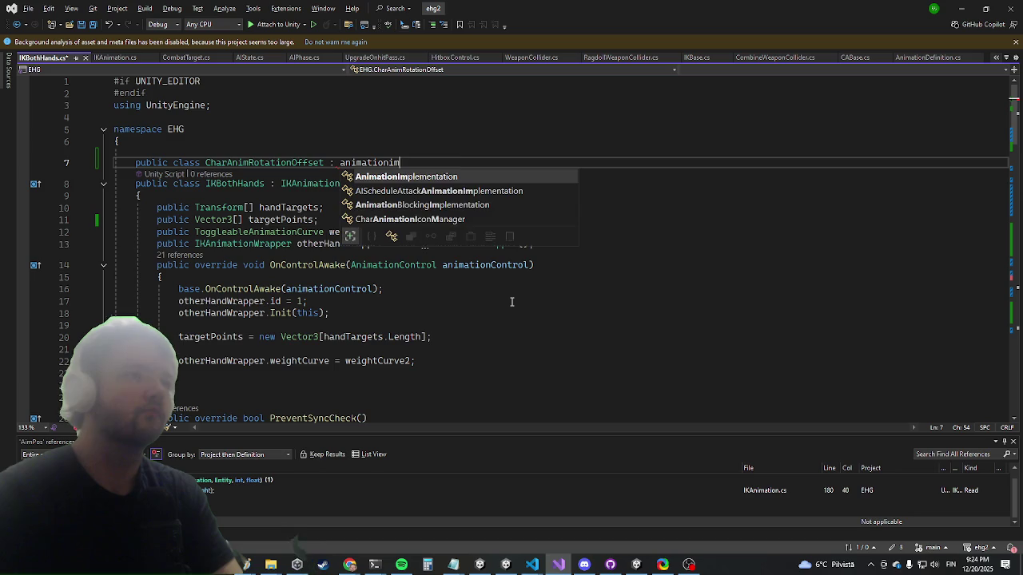
pyautogui.press('Tab')
# Step: Add an UpdateAnimation override inside the new class body
pyautogui.press('Return')
pyautogui.write('ov')
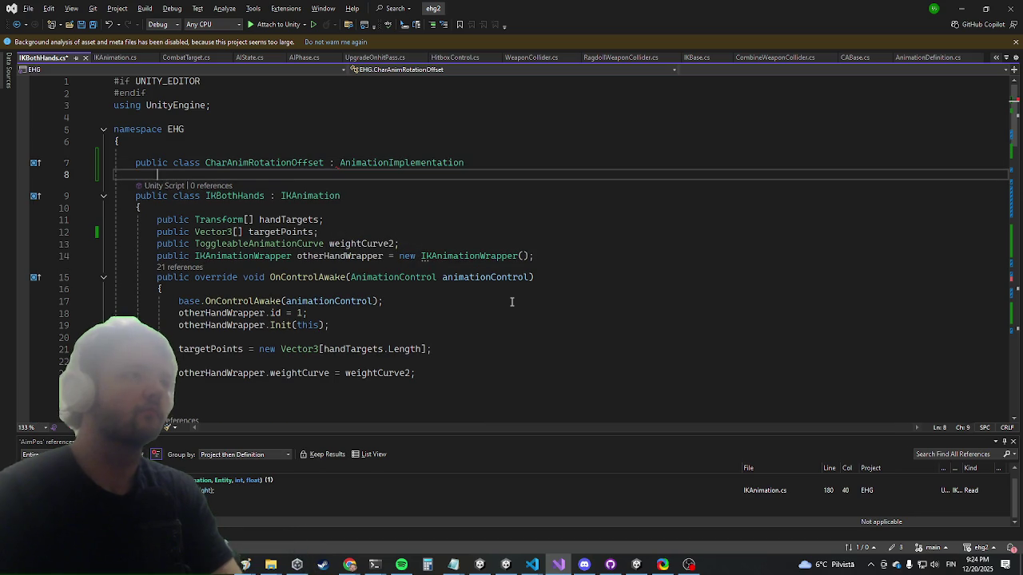
pyautogui.write('{')
pyautogui.press('Return')
pyautogui.write('erride anim')
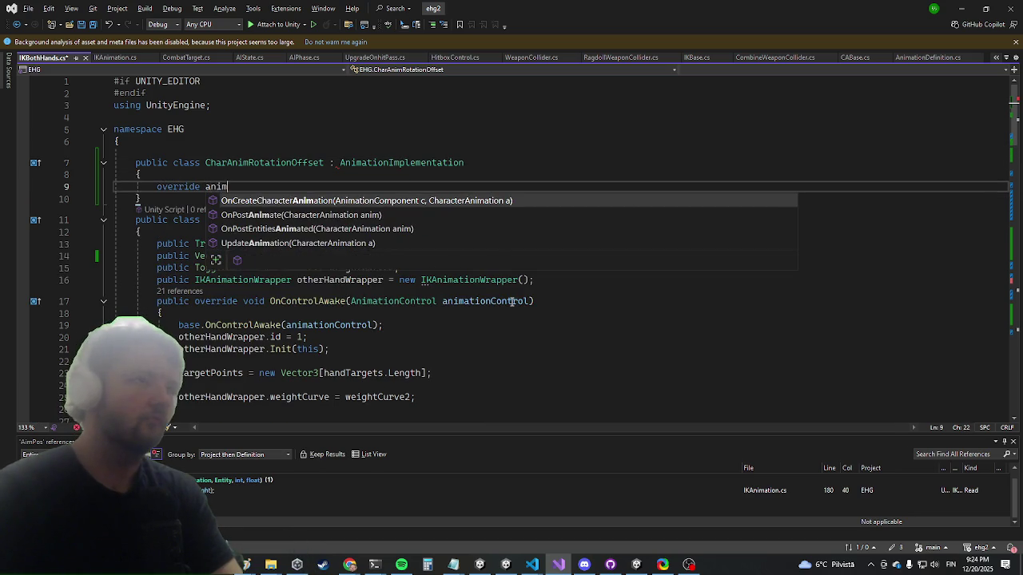
pyautogui.press('Return')
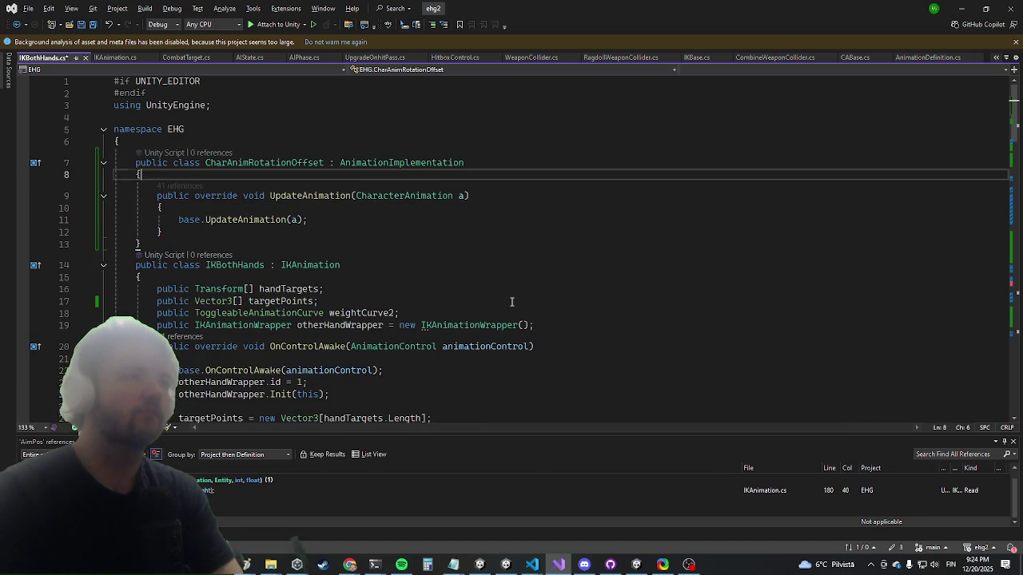
# Step: Add fields 'public Vector3 offset;' and 'public ToggleableAnimationCurve curve;' above UpdateAnimation
pyautogui.press('Up')
pyautogui.press('Up')
pyautogui.hotkey('ctrl', 'Return')
pyautogui.write('public Vector3')
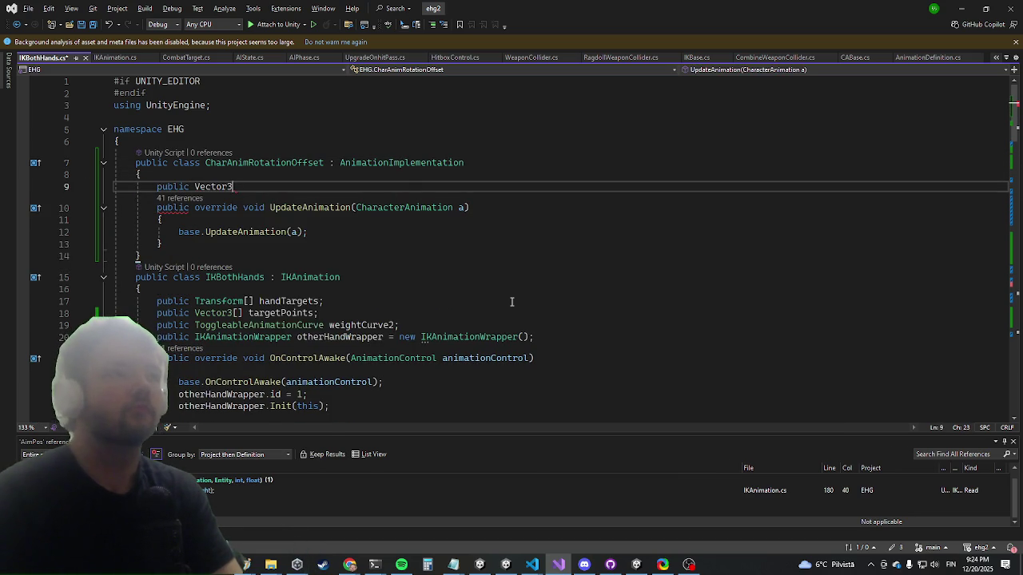
pyautogui.write(' offset;')
pyautogui.press('Down')
pyautogui.press('Down')
pyautogui.press('Down')
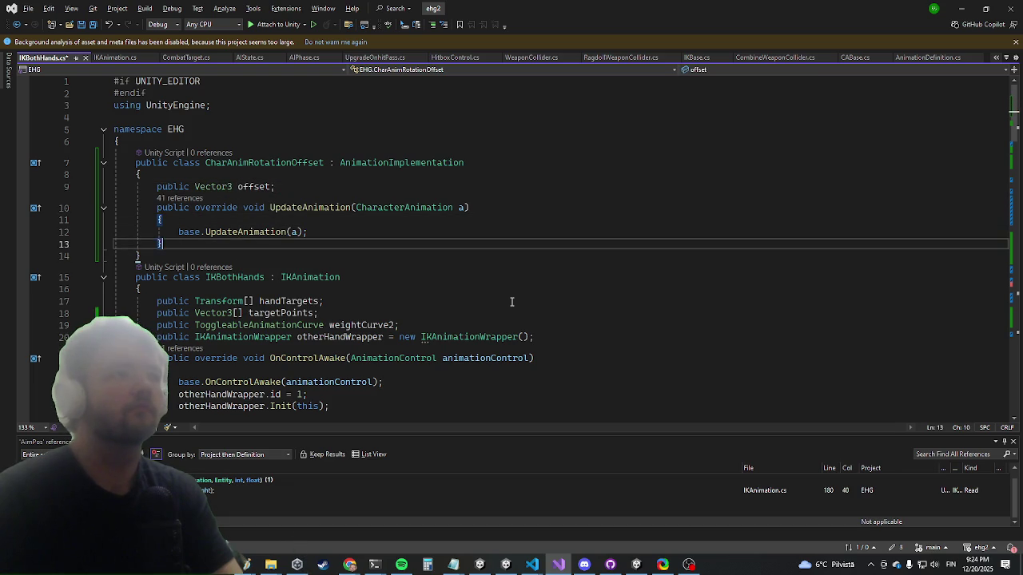
pyautogui.press('Return')
pyautogui.press('Up')
pyautogui.press('Up')
pyautogui.press('Up')
pyautogui.hotkey('ctrl', 'Return')
pyautogui.write('p')
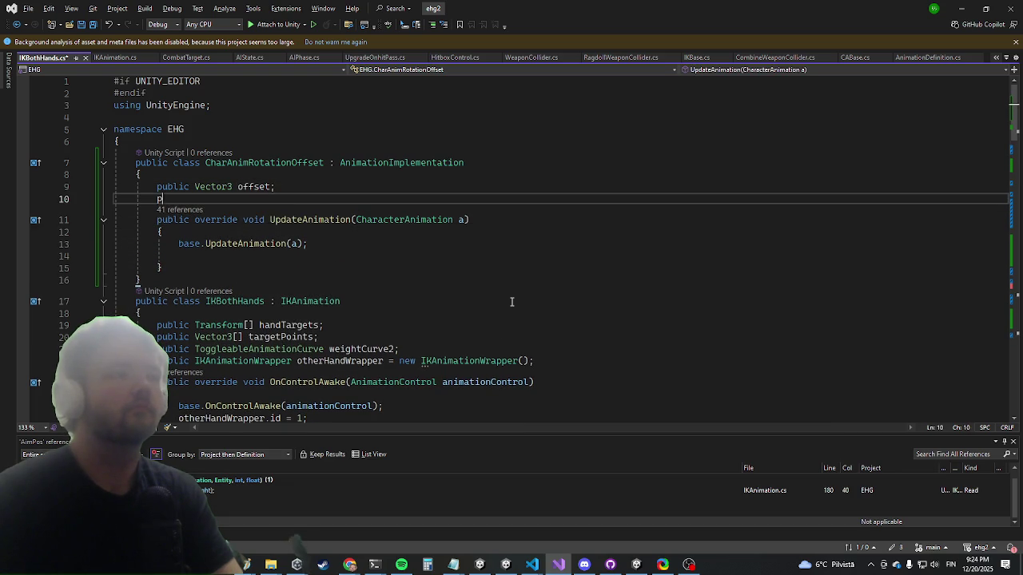
pyautogui.write('ublic toggle')
pyautogui.press('Tab')
pyautogui.write('cur')
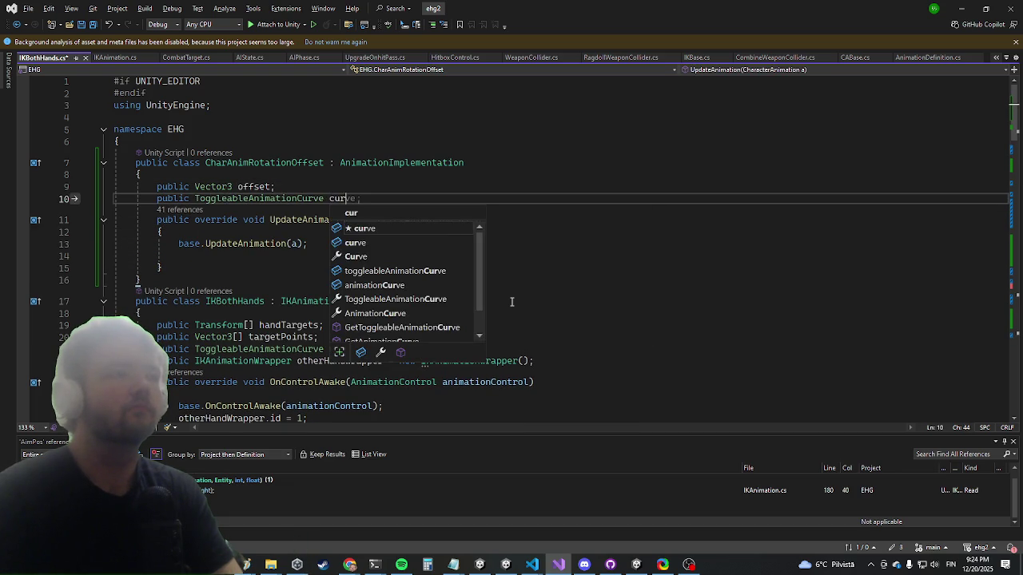
pyautogui.write('ve;')
pyautogui.press('Down')
pyautogui.press('Down')
pyautogui.press('Down')
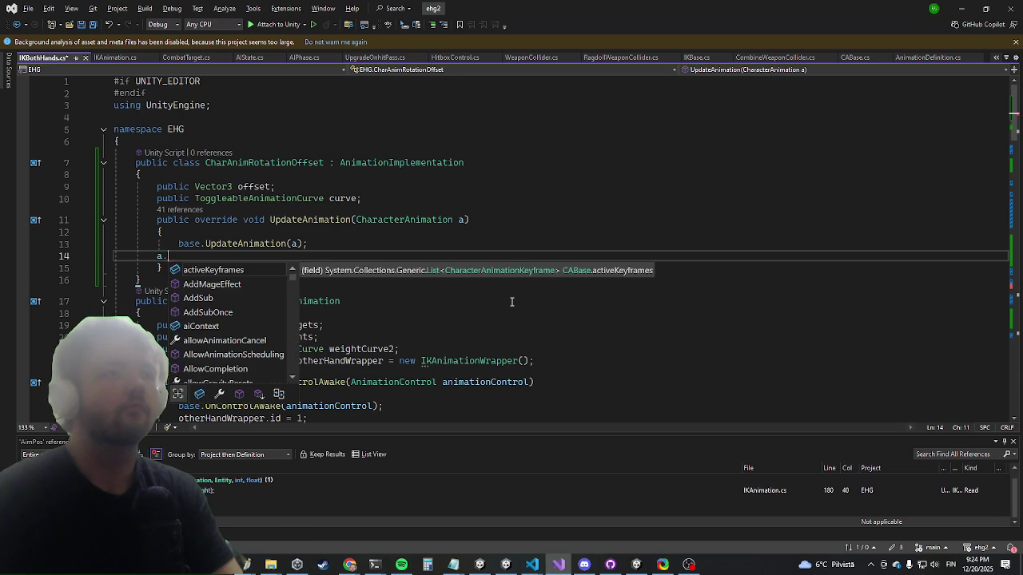
# Step: Call WriteRotation with a.entity.rotationLastFrame * Quaternion.Euler(offset)
pyautogui.write('write')
pyautogui.press('Tab')
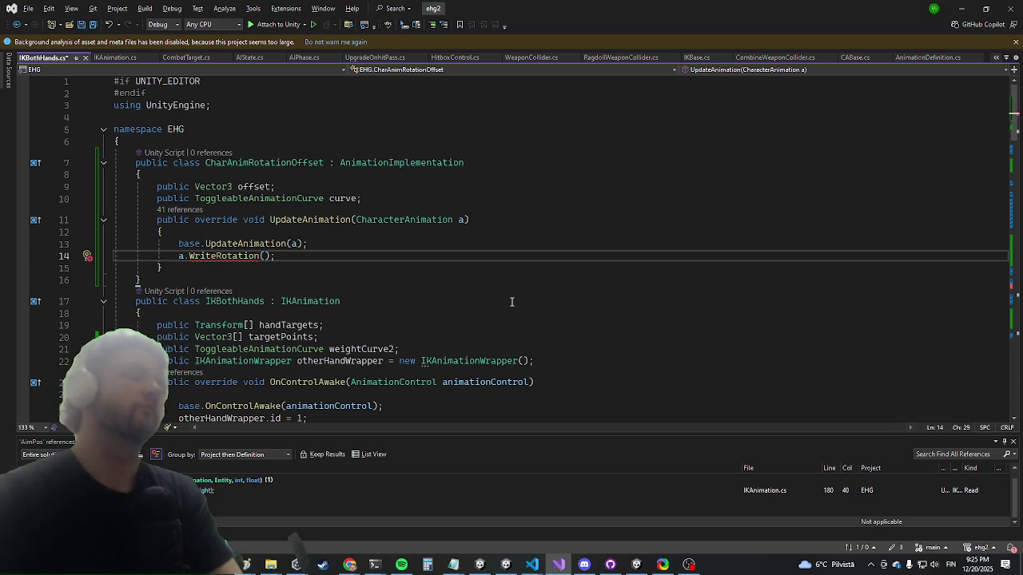
pyautogui.write('a.ent')
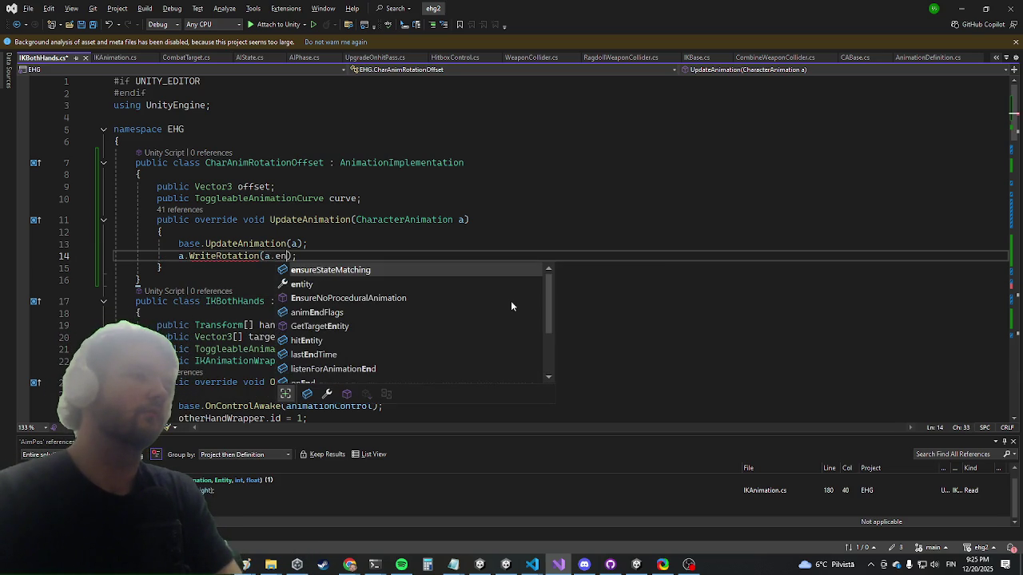
pyautogui.press('Tab')
pyautogui.write('.rot')
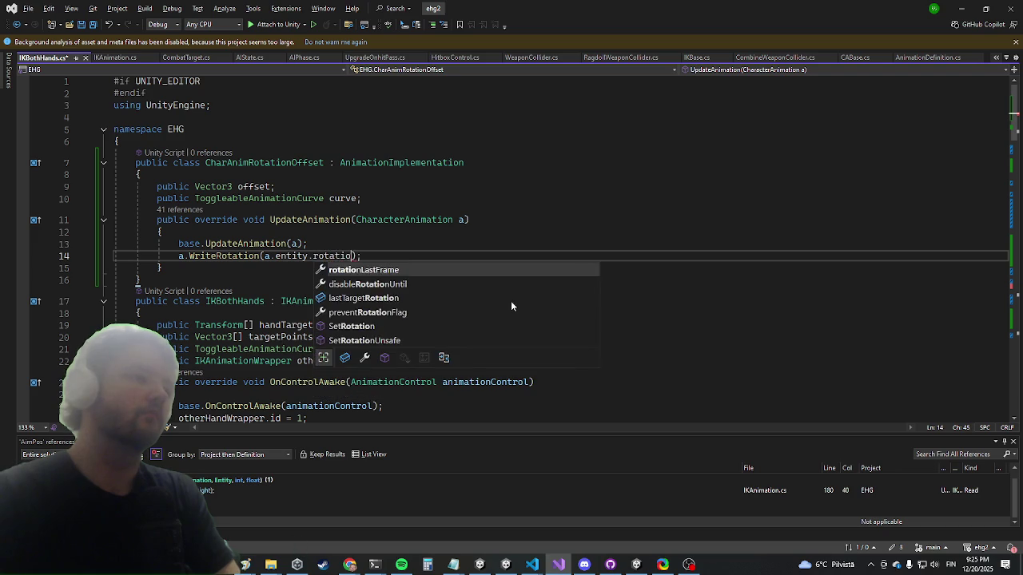
pyautogui.press('Tab')
pyautogui.write('*Qua')
pyautogui.press('Tab')
pyautogui.write('.Eu')
pyautogui.press('Tab')
pyautogui.write('(')
pyautogui.press('Left')
pyautogui.write('off')
pyautogui.press('Tab')
# Step: Move that rotation into a targetRot variable and begin Quaternion.Lerp(a.entity.rotationLastFrame inside WriteRotation
pyautogui.hotkey('ctrl', 'shift', 'Left')
pyautogui.hotkey('ctrl', 'shift', 'Left')
pyautogui.hotkey('ctrl', 'shift', 'Left')
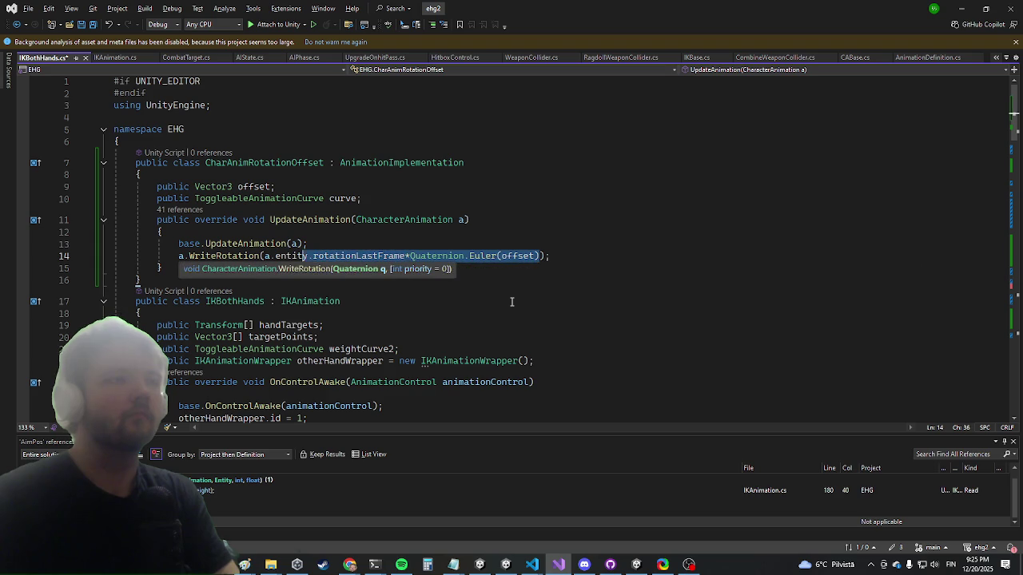
pyautogui.hotkey('ctrl', 'x')
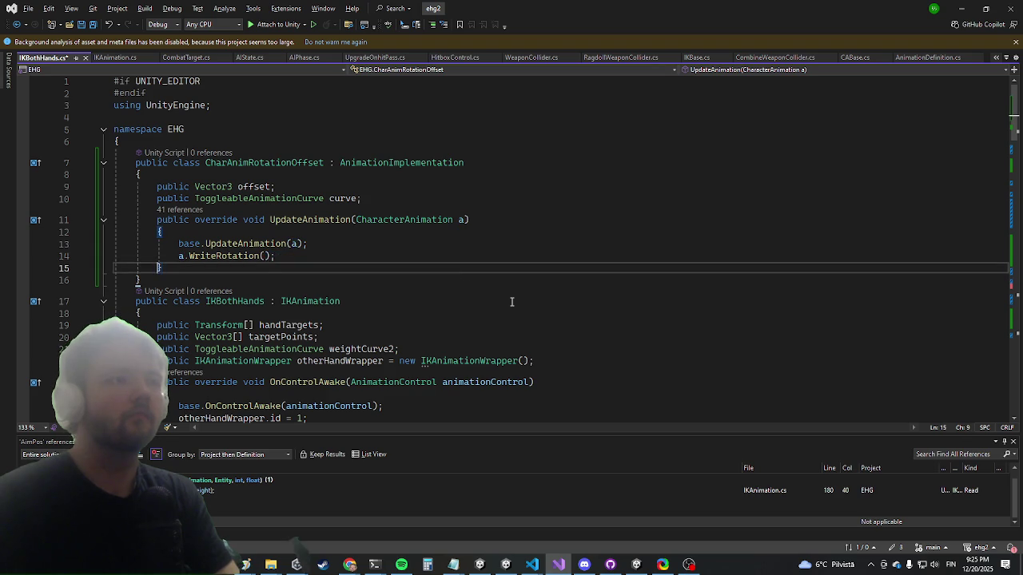
pyautogui.hotkey('ctrl', 'Return')
pyautogui.write('var targetR')
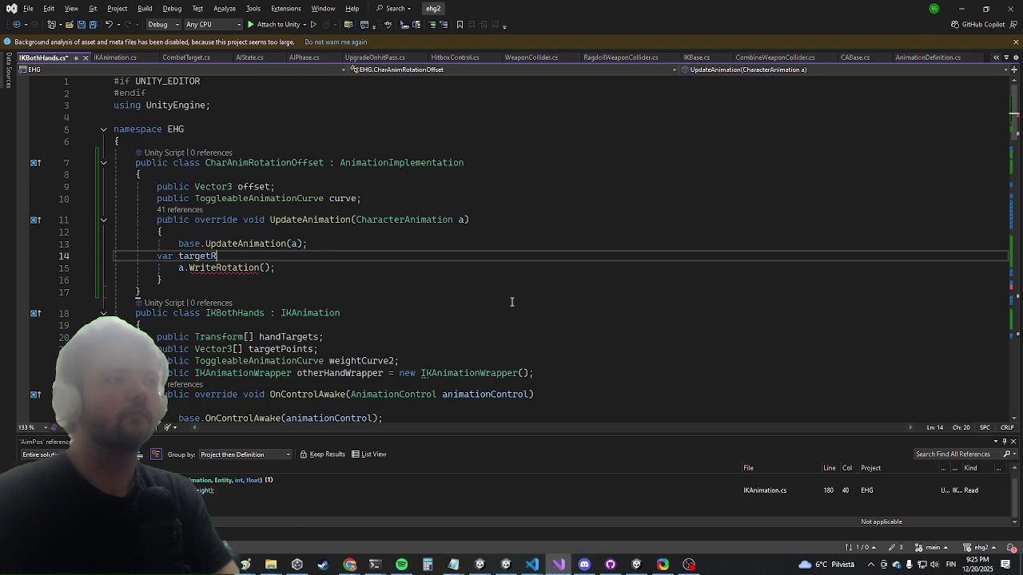
pyautogui.write('=')
pyautogui.hotkey('ctrl', 'v')
pyautogui.write(';')
pyautogui.press('Return')
pyautogui.press('Down')
pyautogui.press('End')
pyautogui.press('Left')
pyautogui.write('Quaternion.Lerp(a.')
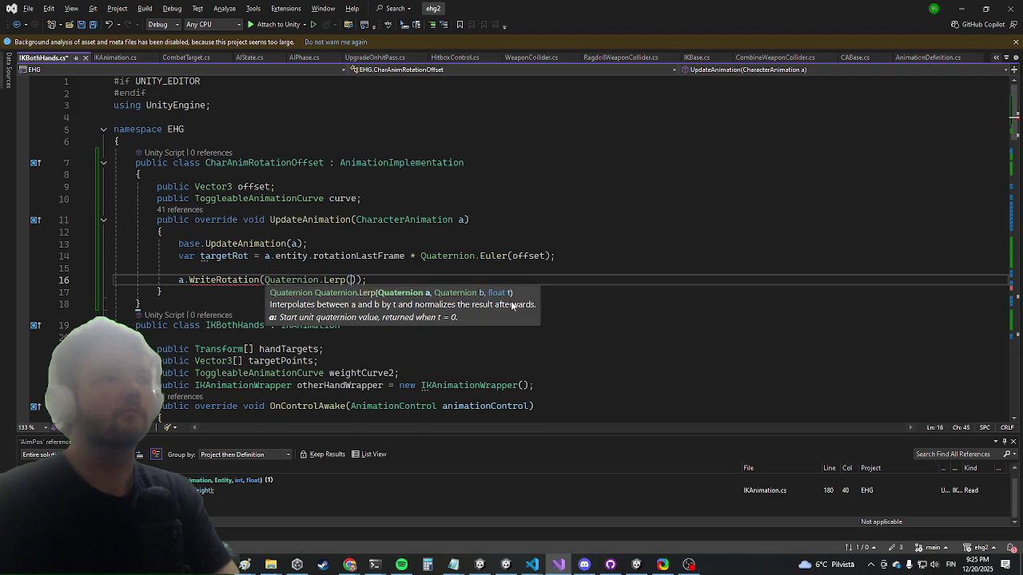
pyautogui.write('entity.rota')
pyautogui.press('Tab')
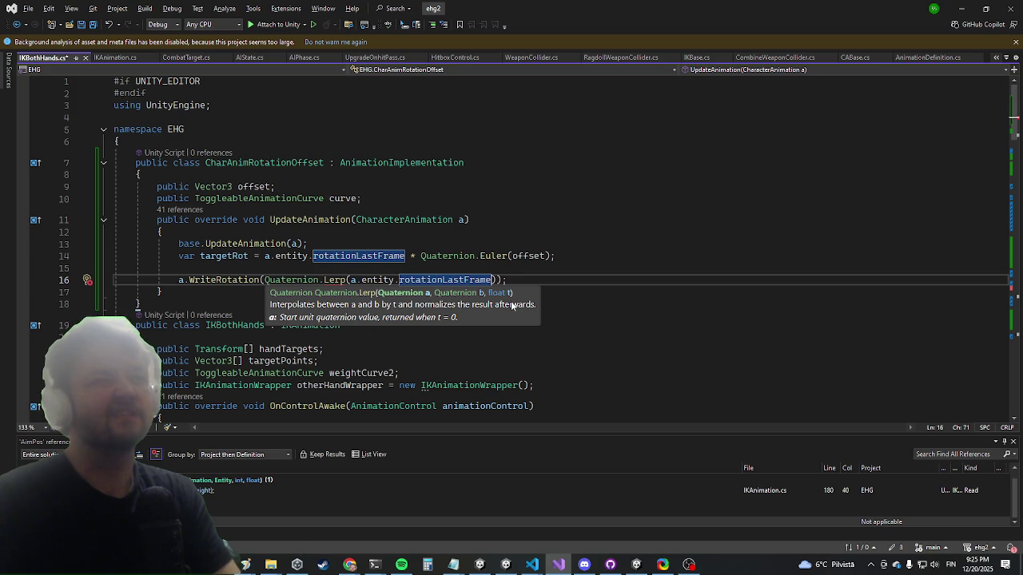
pyautogui.press('Up')
pyautogui.press('Up')
pyautogui.press('Up')
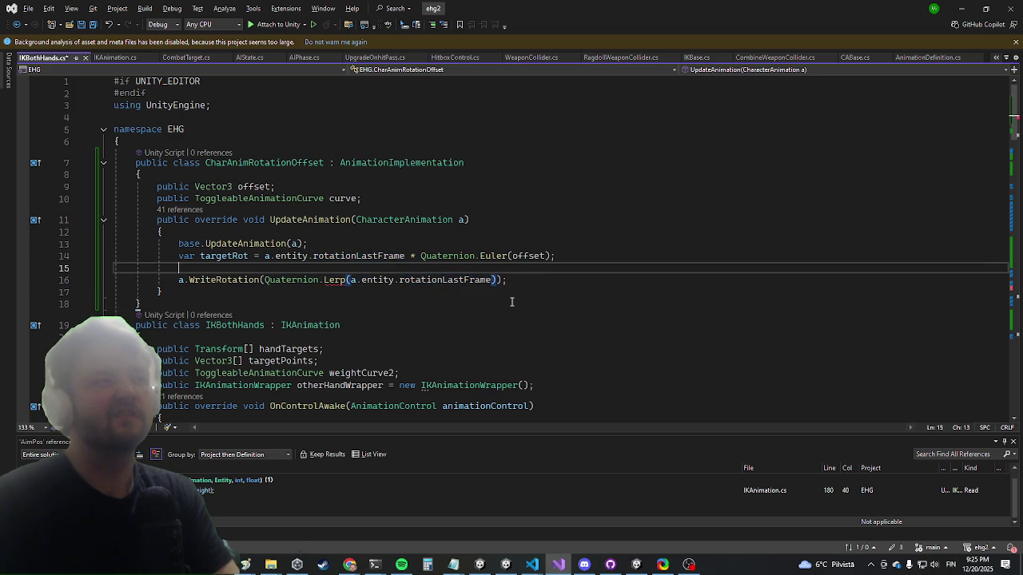
# Step: Add an OnStart override and a 'Quaternion m_StartRot = Quaternion.identity;' field
pyautogui.press('Return')
pyautogui.press('Return')
pyautogui.write('override OnSt')
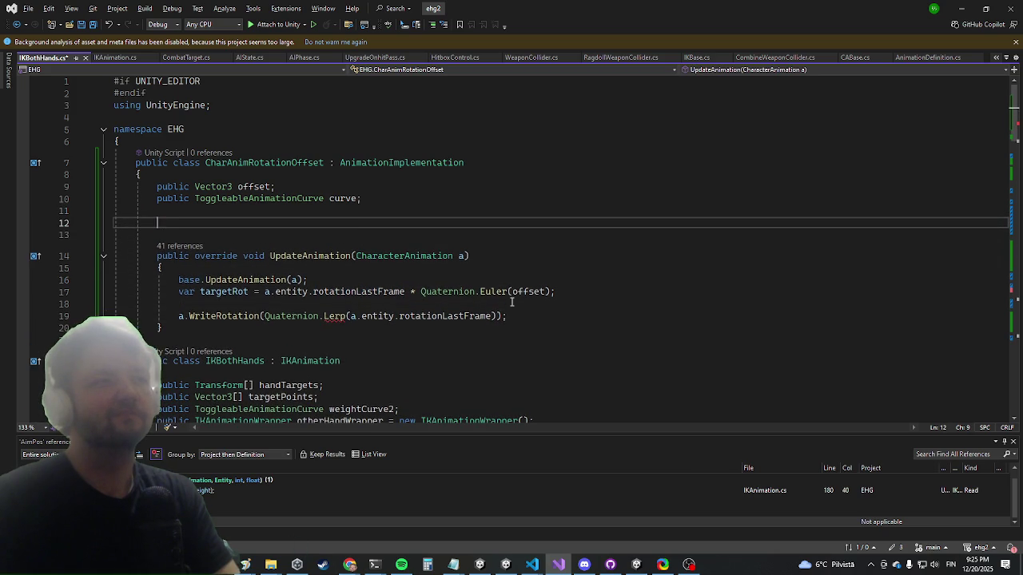
pyautogui.press('Tab')
pyautogui.press('Up')
pyautogui.press('Up')
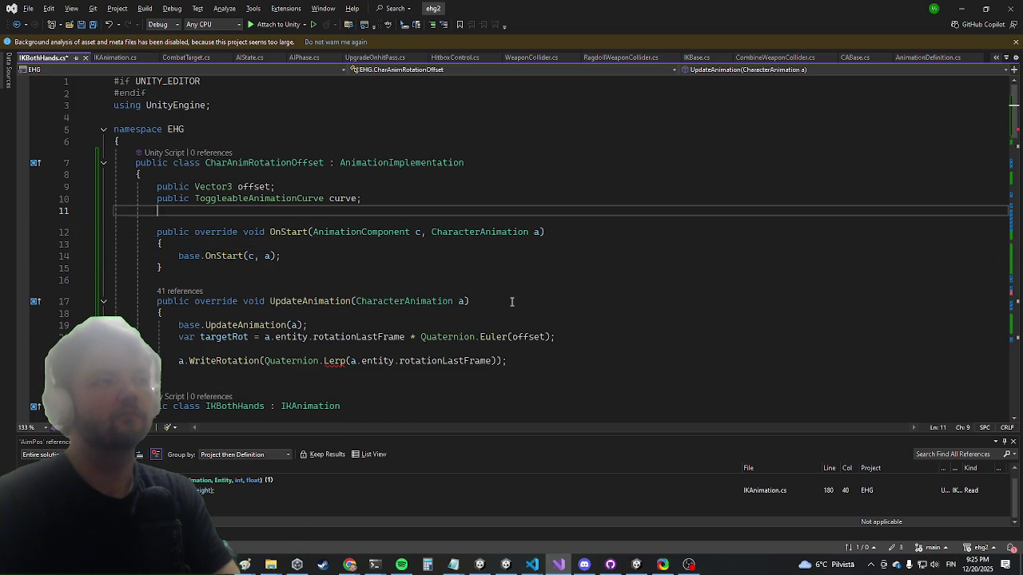
pyautogui.write('Quaternion m_S')
pyautogui.write('tartRo')
pyautogui.write('t = ')
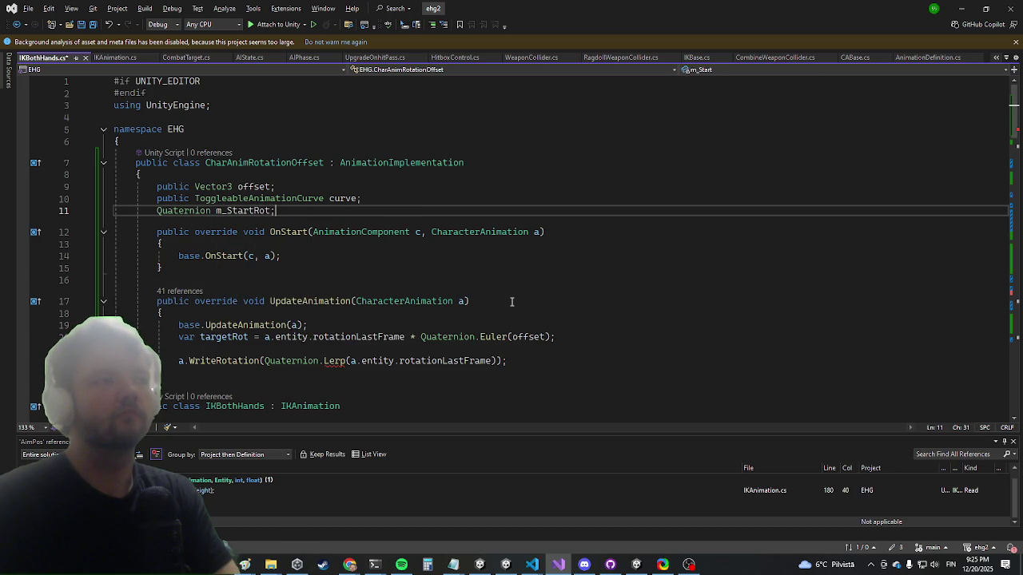
pyautogui.write('Quaternion.identity;')
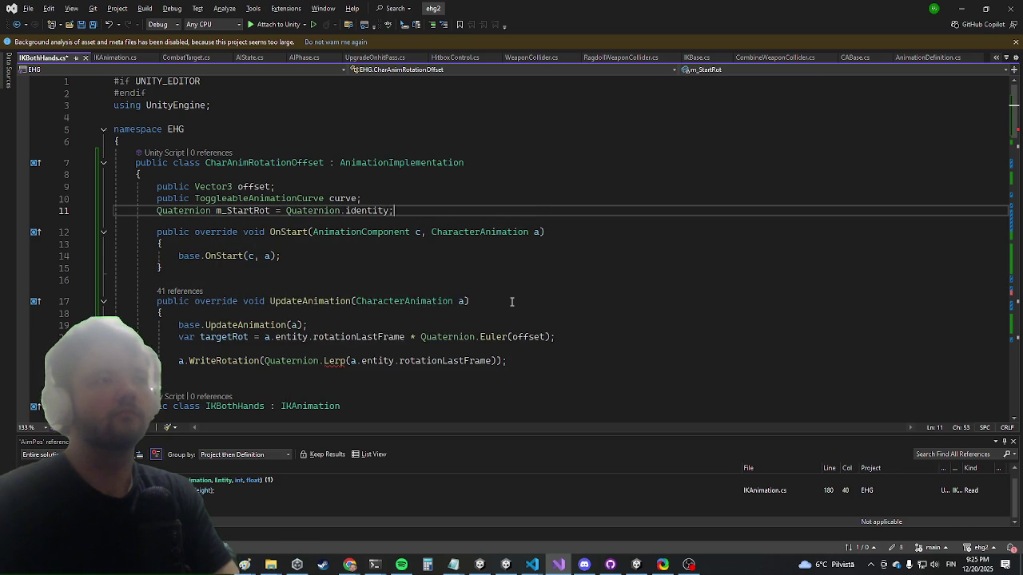
pyautogui.press('Return')
pyautogui.press('Down')
pyautogui.press('Down')
pyautogui.press('Down')
# Step: In OnStart, set m_StartRot to a.entity.rotationLastFrame
pyautogui.press('End')
pyautogui.press('Return')
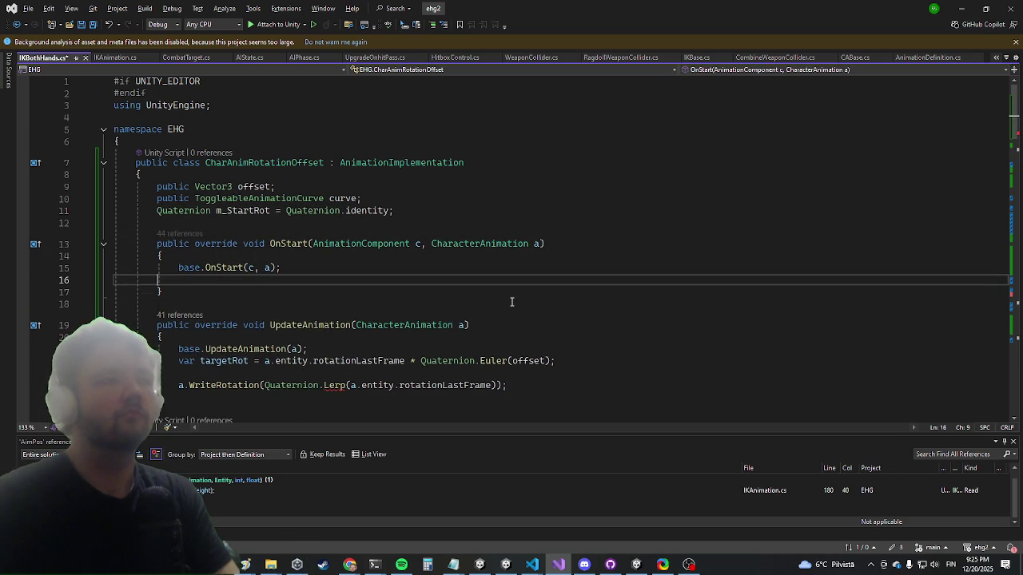
pyautogui.write('m_sta = a.entity.')
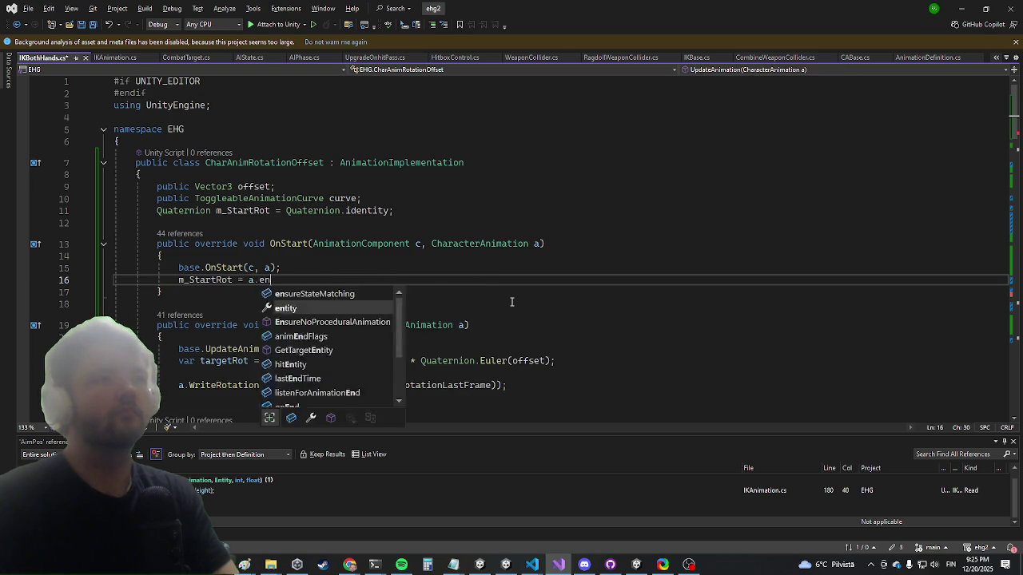
pyautogui.write('rot')
pyautogui.press('Tab')
pyautogui.write(';')
pyautogui.press('Return')
pyautogui.press('Down')
pyautogui.press('Down')
pyautogui.press('Down')
pyautogui.press('Down')
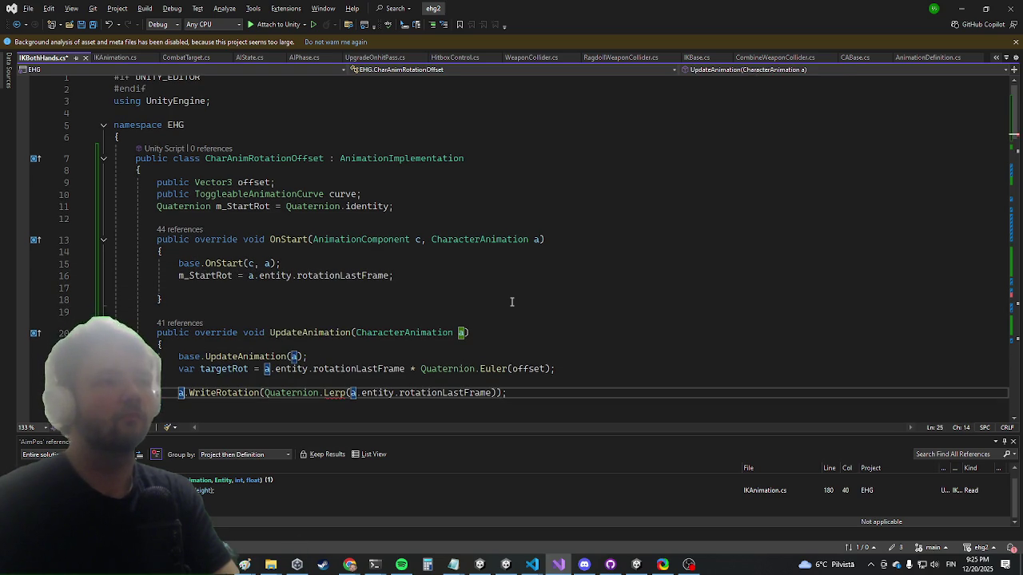
# Step: Change the Lerp arguments to (m_StartRot, targetRot, a.SampleProgress())
pyautogui.press('Right')
pyautogui.press('Right')
pyautogui.press('Right')
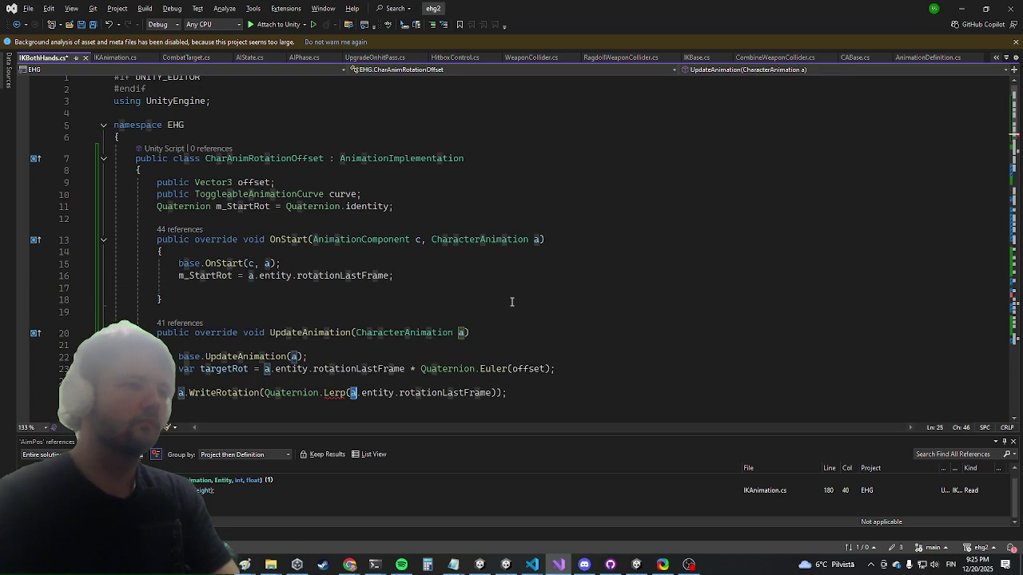
pyautogui.hotkey('ctrl', 'shift', 'Right')
pyautogui.hotkey('ctrl', 'shift', 'Right')
pyautogui.hotkey('ctrl', 'shift', 'Right')
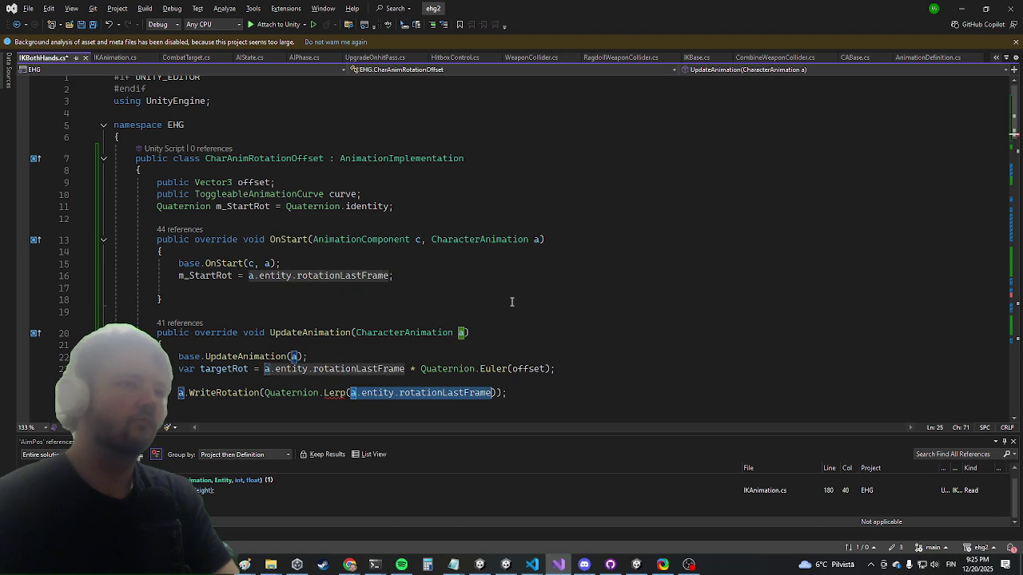
pyautogui.write('m_StartRot, ')
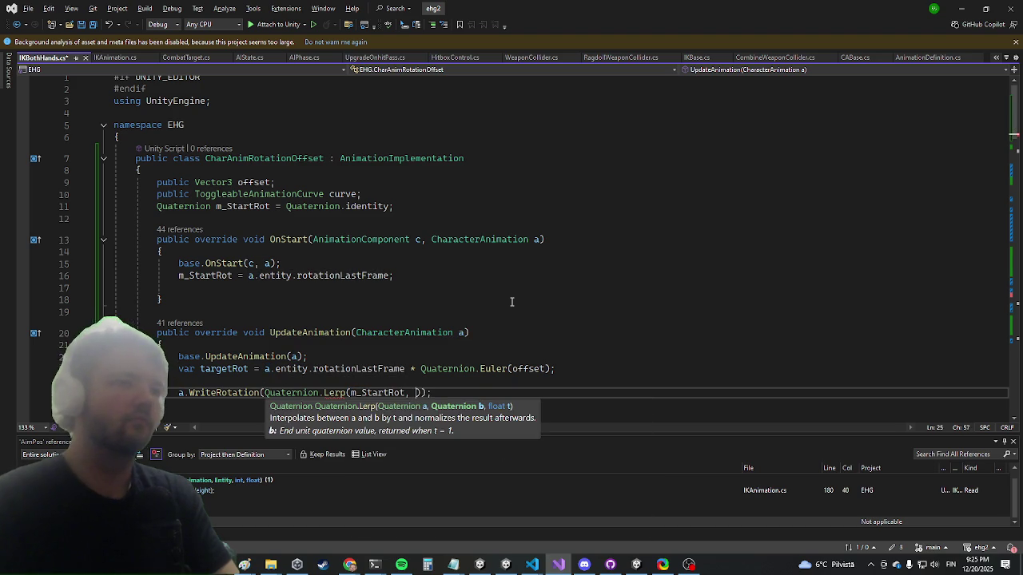
pyautogui.write('targetRot, a.')
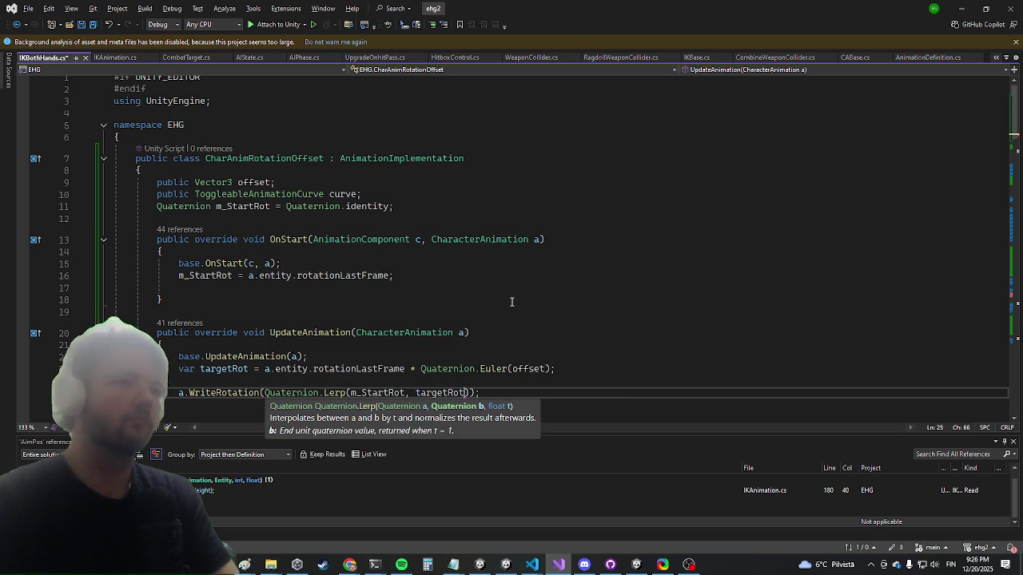
pyautogui.write('Sample')
pyautogui.press('Tab')
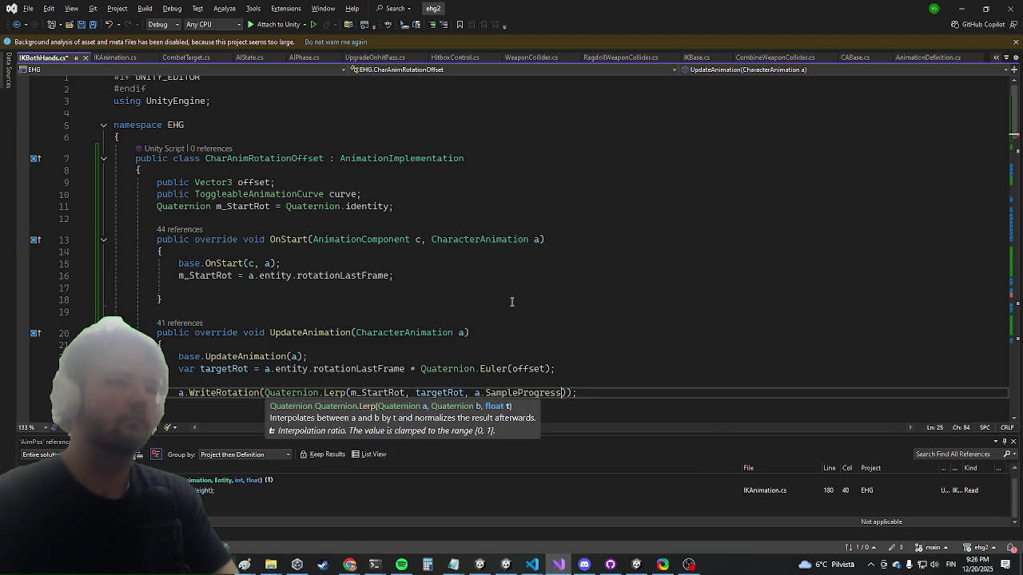
pyautogui.press('End')
pyautogui.press('Up')
pyautogui.press('Up')
pyautogui.press('Up')
pyautogui.hotkey('ctrl', 'shift', 'Left')
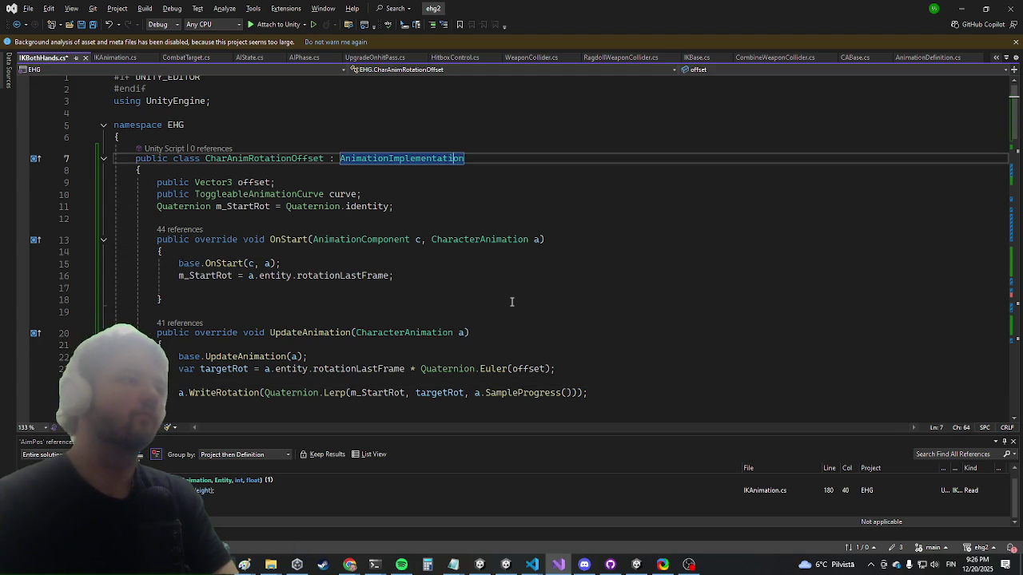
pyautogui.hotkey('ctrl', 'Left')
pyautogui.hotkey('ctrl', 'Left')
pyautogui.hotkey('ctrl', 'Left')
# Step: Refactor CharAnimRotationOffset into its own CharAnimRotationOffset.cs file, then return to Unity
pyautogui.hotkey('ctrl', '.')
pyautogui.press('Down')
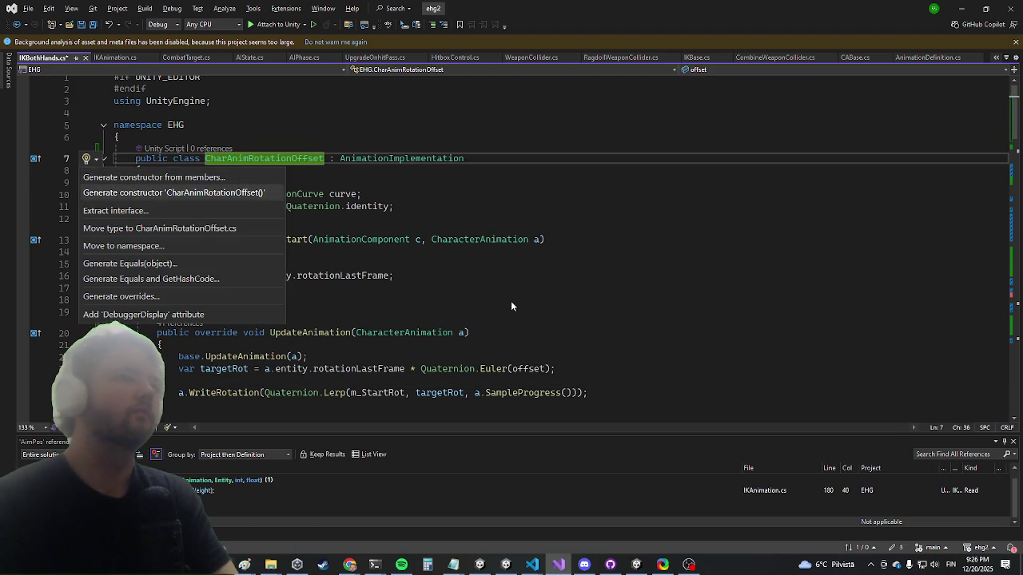
pyautogui.press('Up')
pyautogui.press('Down')
pyautogui.press('Down')
pyautogui.press('Down')
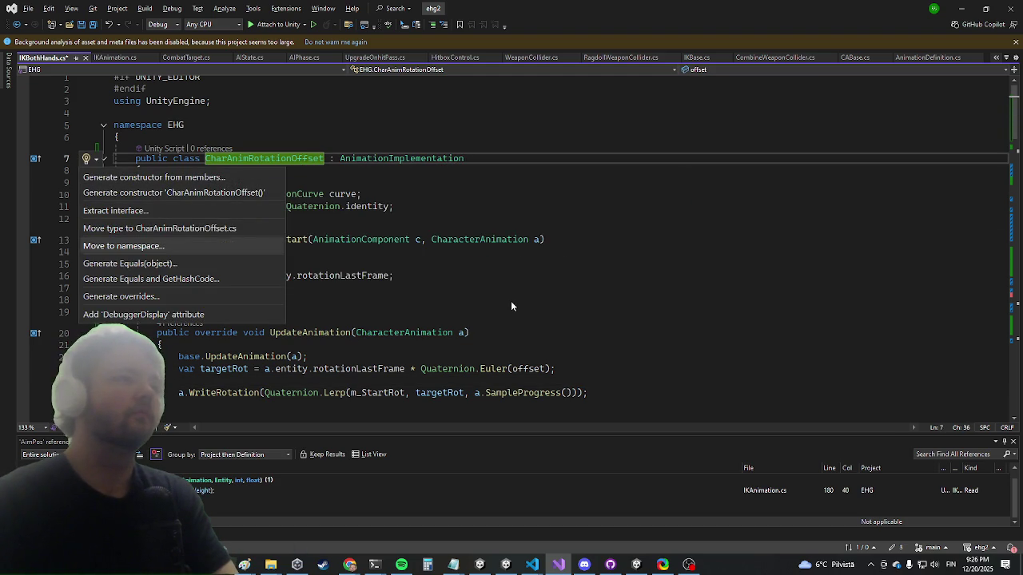
pyautogui.press('Escape')
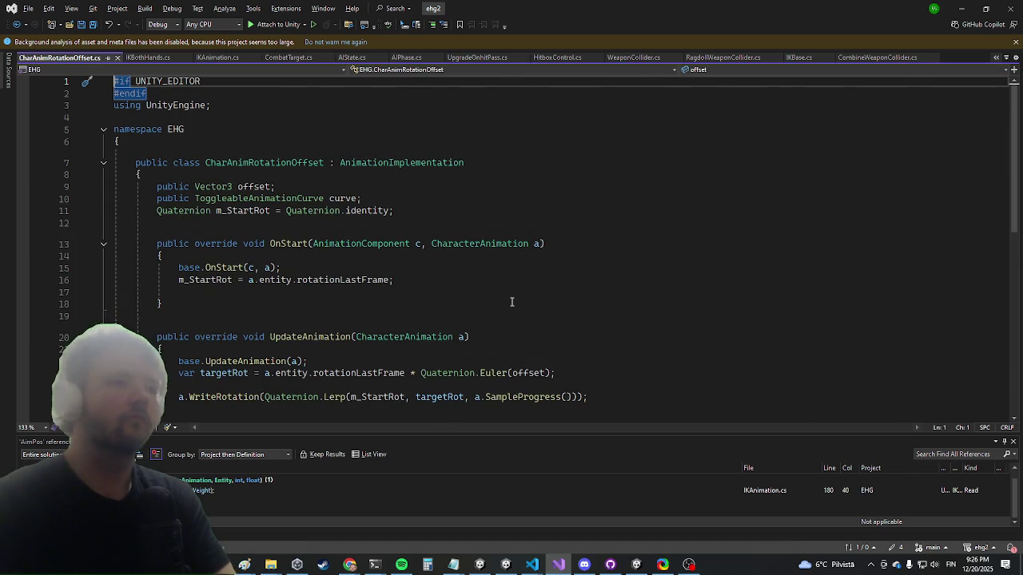
pyautogui.hotkey('alt', 'Tab')
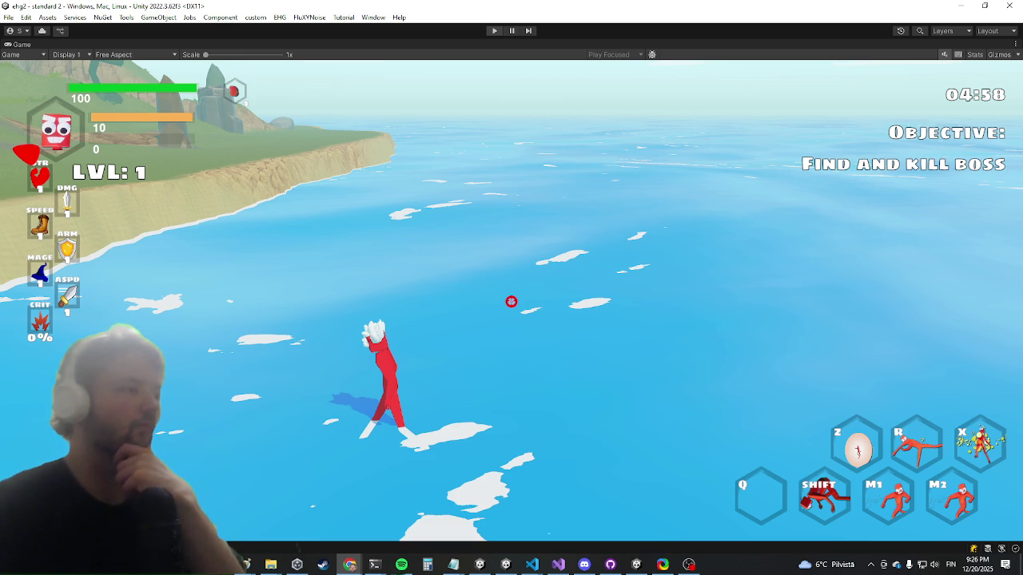
# Step: Stop Play mode, then flip to Visual Studio and back so Unity recompiles the scripts
pyautogui.hotkey('ctrl', 'p')
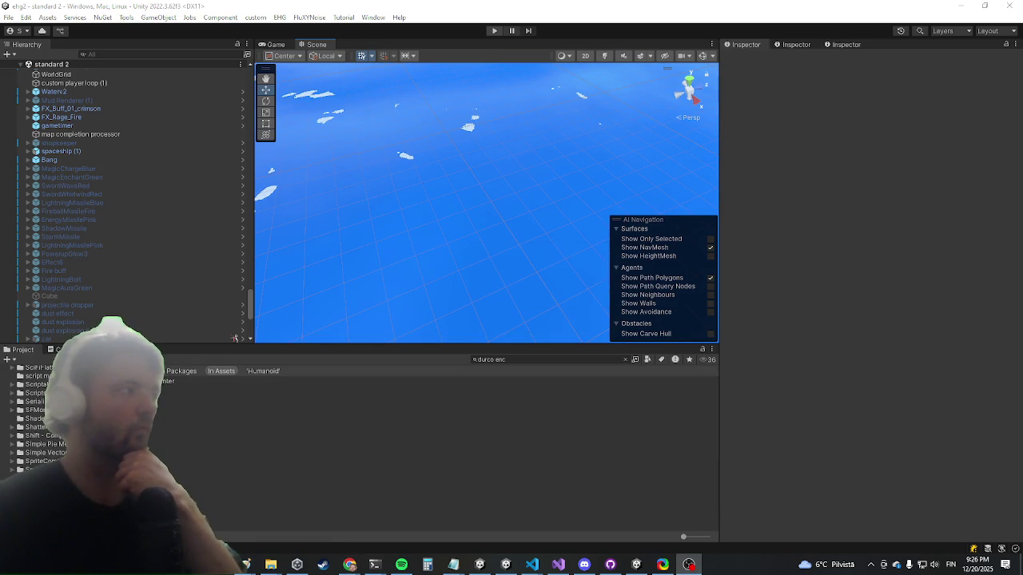
pyautogui.click(558, 565)
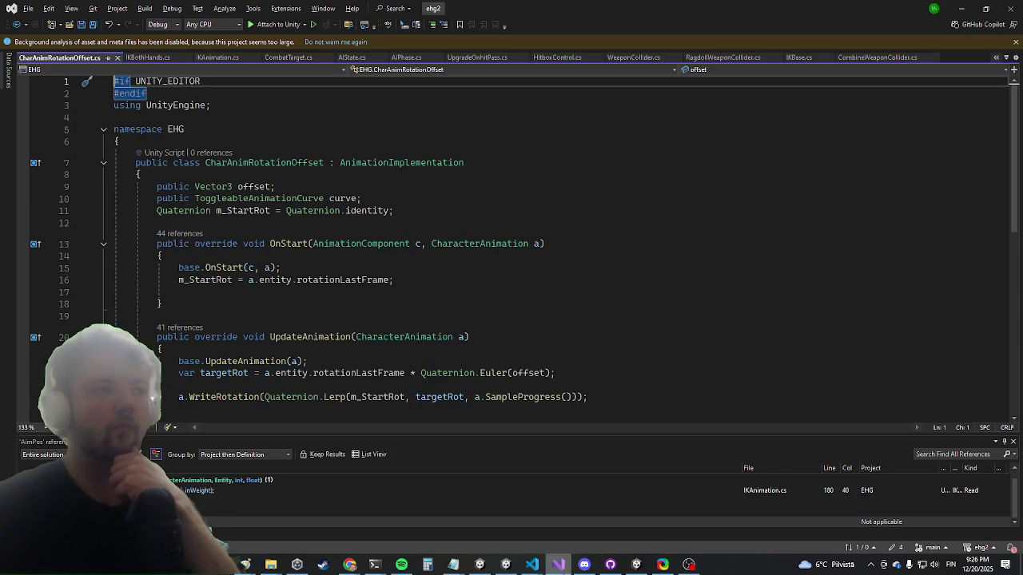
pyautogui.hotkey('alt', 'Tab')
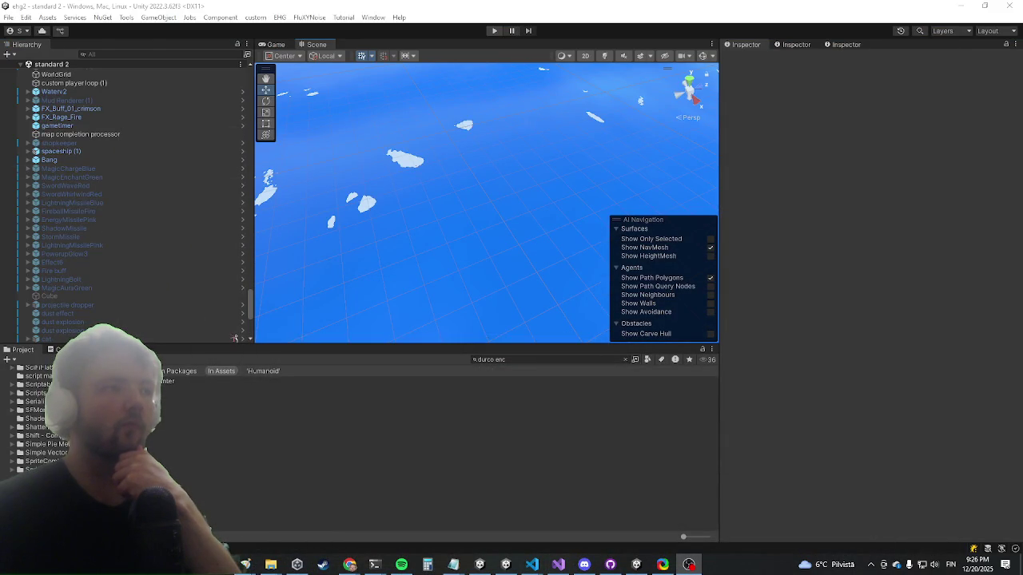
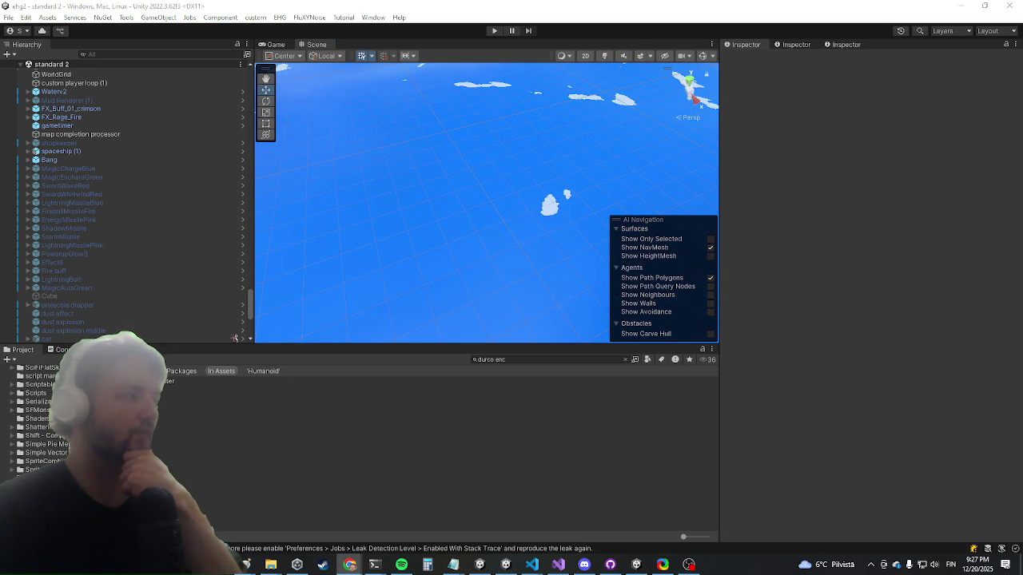
# Step: Inspect the gigachad punch hitbox and its anim ctx in the prefab hierarchy
pyautogui.scroll(-3, 71, 234)
pyautogui.scroll(-6, 117, 232)
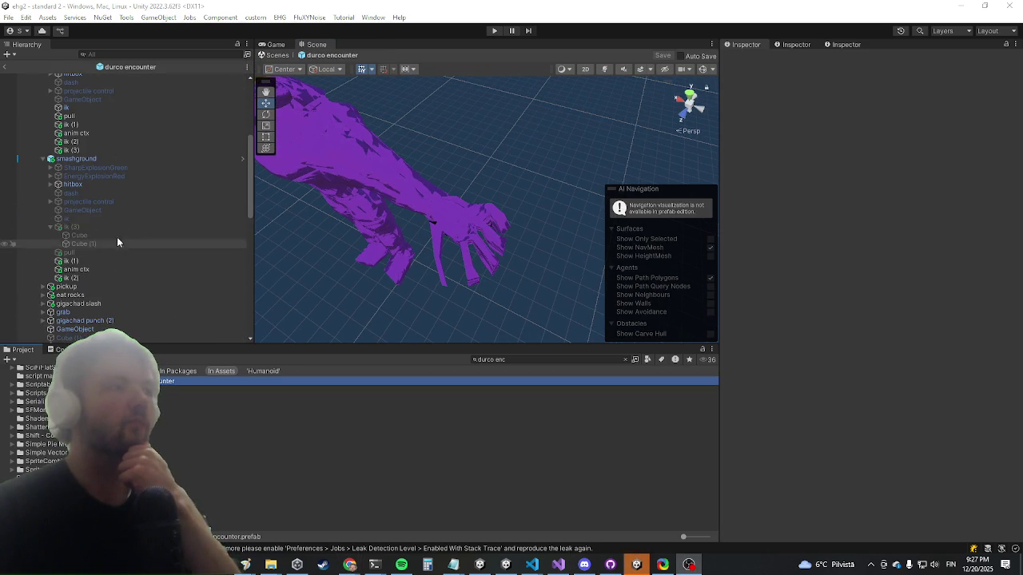
pyautogui.click(83, 271)
pyautogui.scroll(9, 83, 271)
pyautogui.click(83, 265)
pyautogui.scroll(-3, 83, 270)
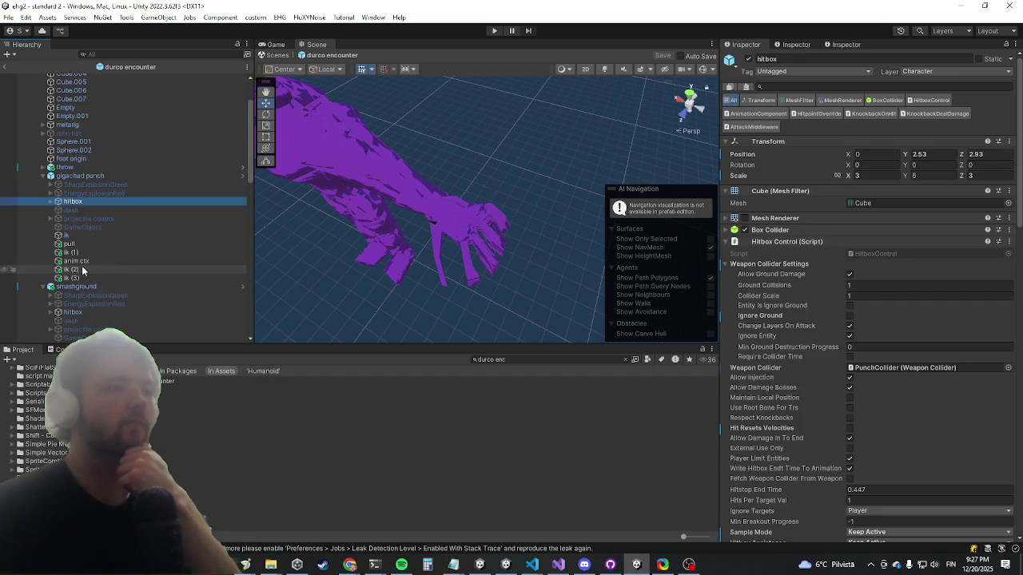
pyautogui.click(80, 261)
pyautogui.scroll(-5, 93, 257)
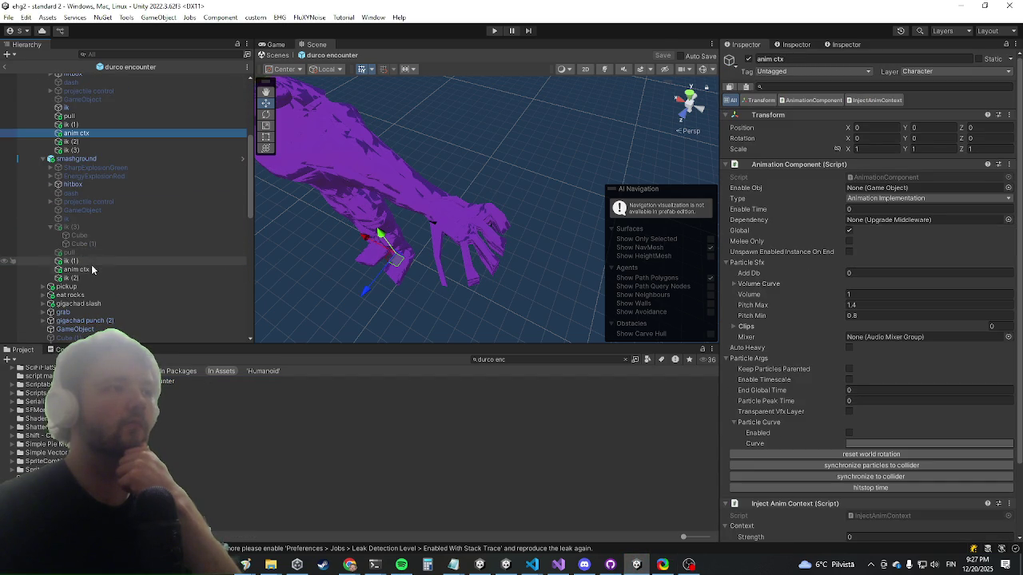
# Step: Duplicate smashground's anim ctx and remove Inject Anim Context from the copy
pyautogui.click(92, 271)
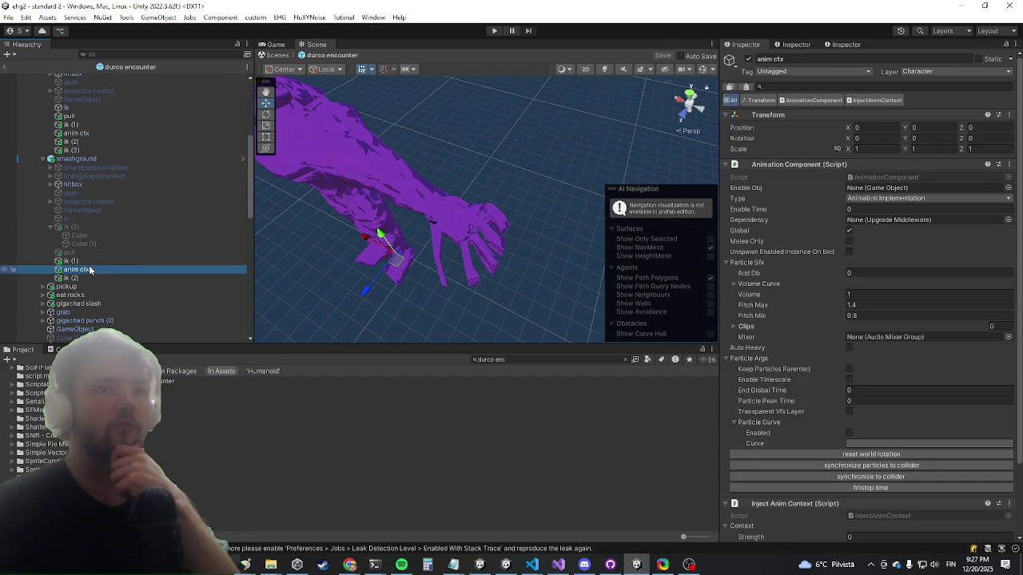
pyautogui.rightClick(90, 270)
pyautogui.click(120, 118)
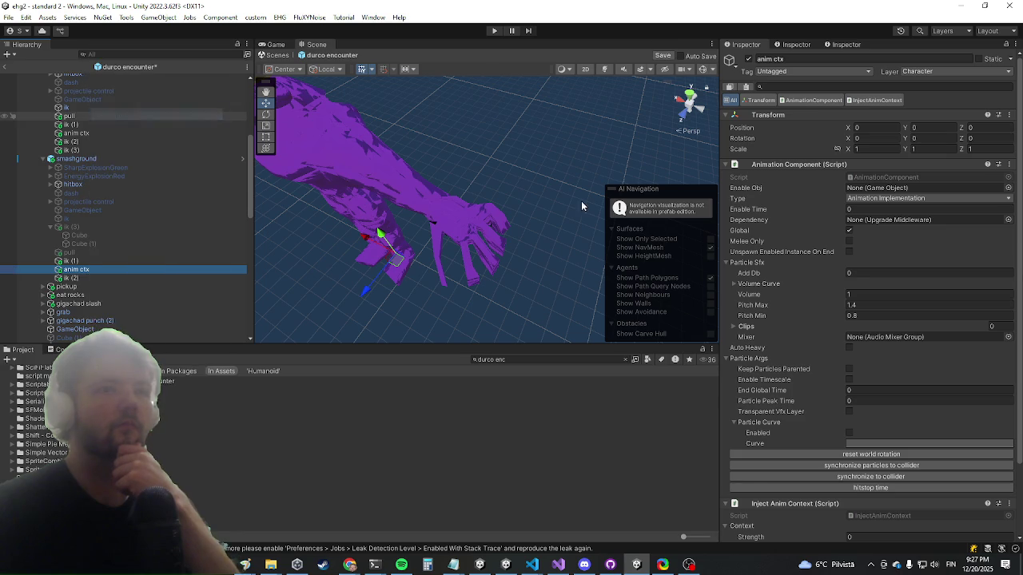
pyautogui.scroll(-3, 797, 365)
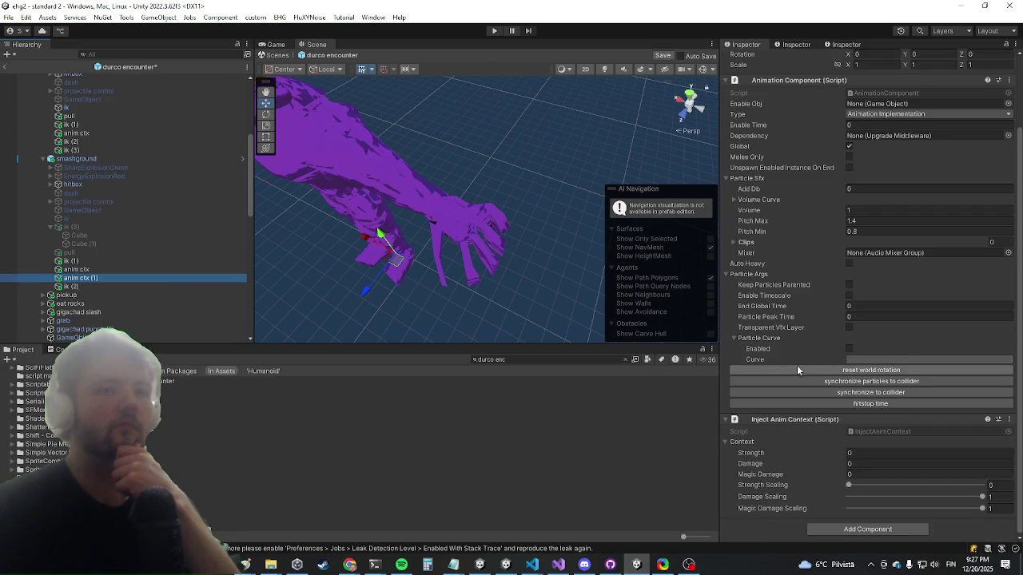
pyautogui.rightClick(796, 419)
pyautogui.click(843, 295)
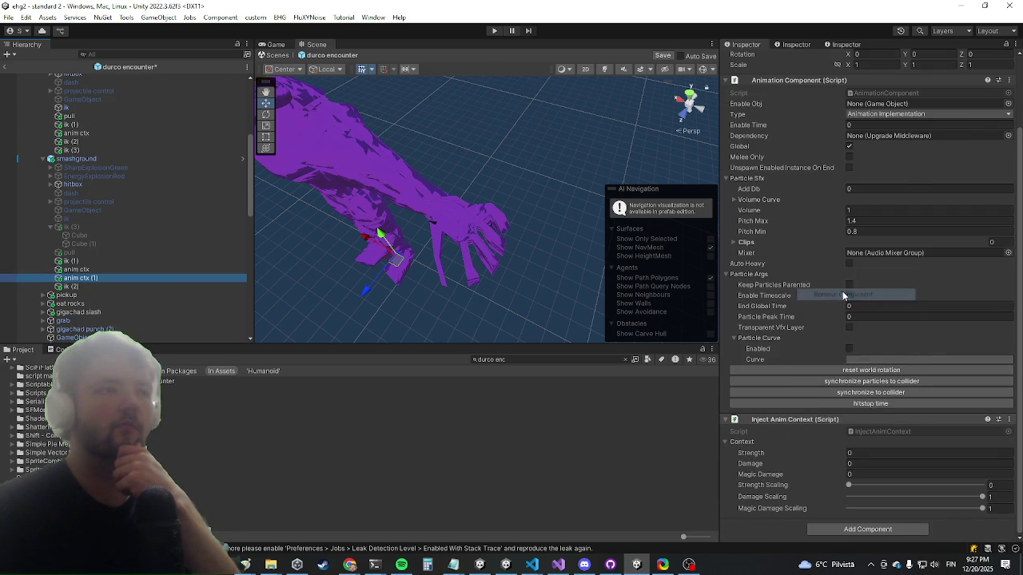
# Step: Add a Char Anim Rotation Offset component by searching 'rotationof'
pyautogui.click(834, 505)
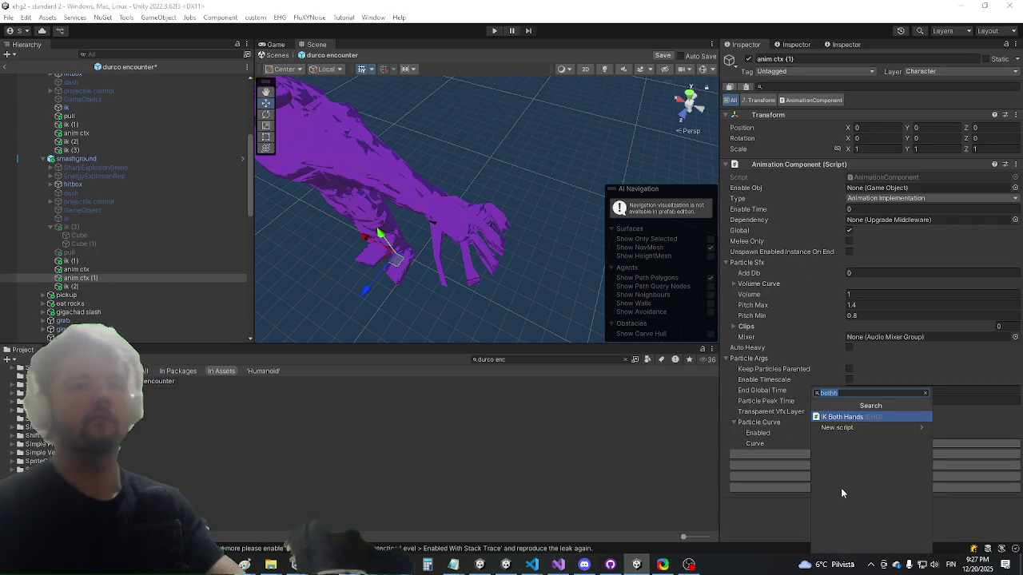
pyautogui.write('rotationof')
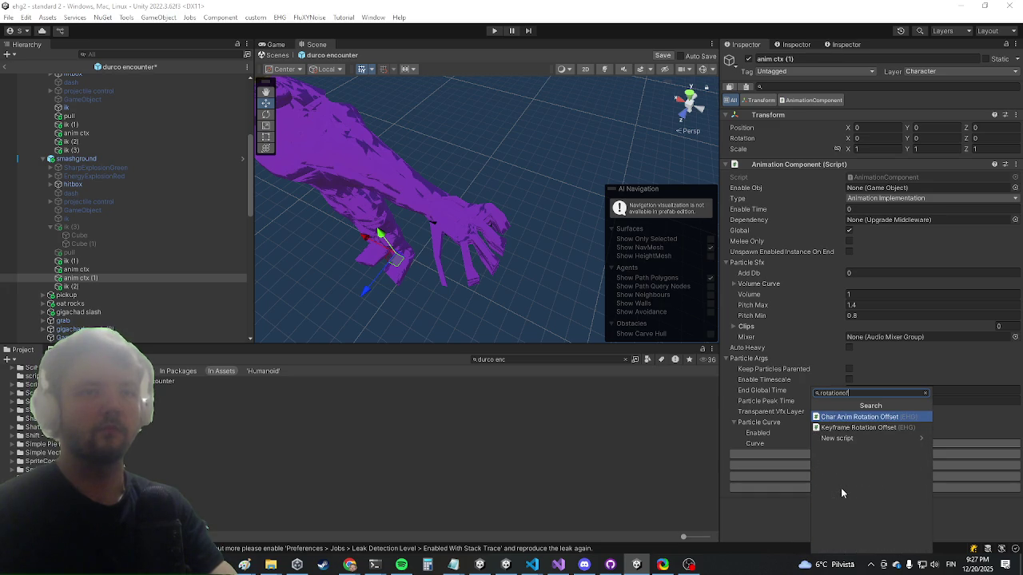
pyautogui.press('Return')
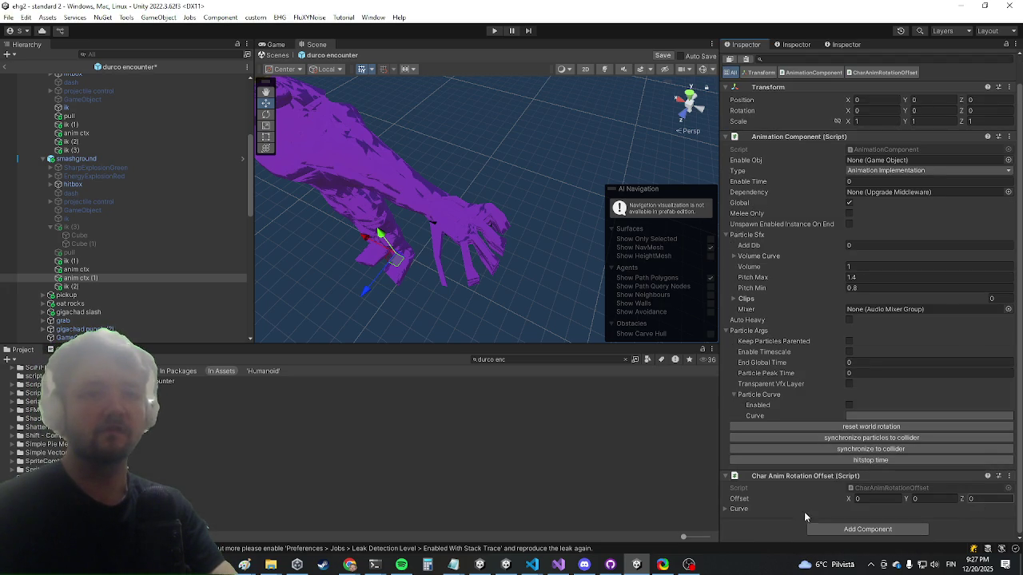
# Step: Expand the rotation offset's Curve and start it from the flat preset
pyautogui.click(727, 509)
pyautogui.scroll(-1, 832, 504)
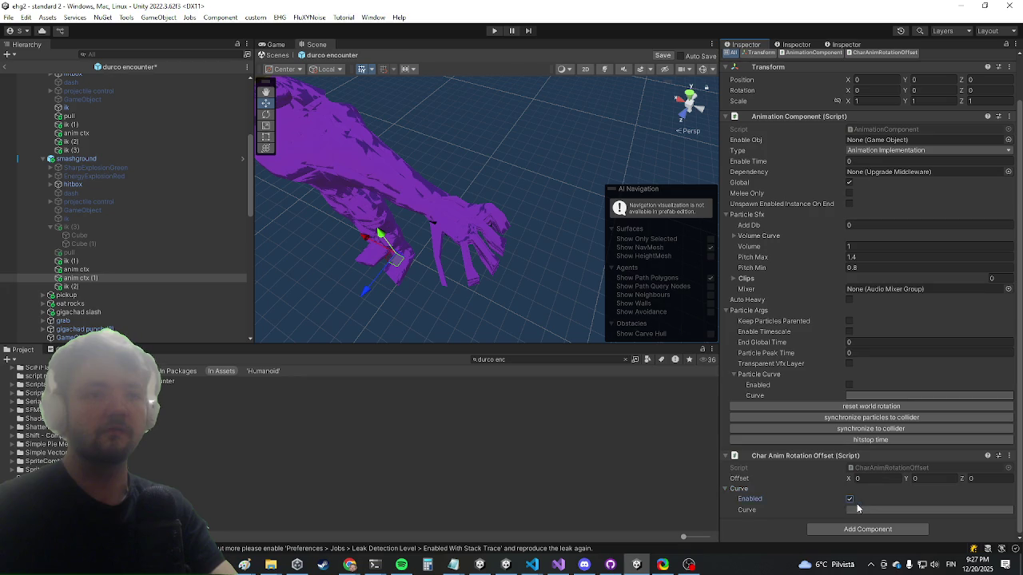
pyautogui.click(857, 509)
pyautogui.moveTo(773, 258); pyautogui.dragTo(636, 167)
pyautogui.click(524, 454)
# Step: Set both end keyframes of the rotation offset curve to value 0
pyautogui.rightClick(512, 193)
pyautogui.click(534, 210)
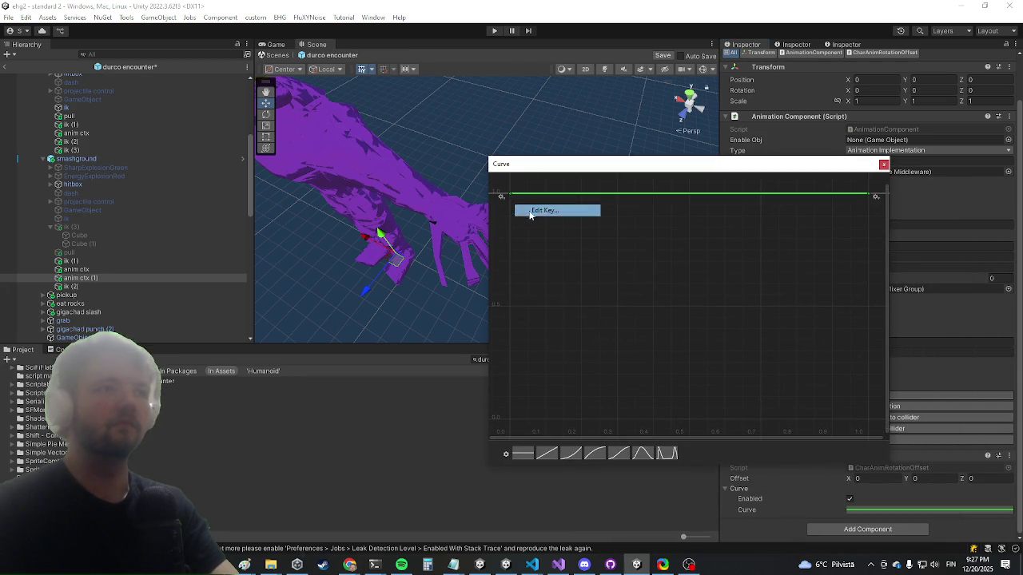
pyautogui.press('Return')
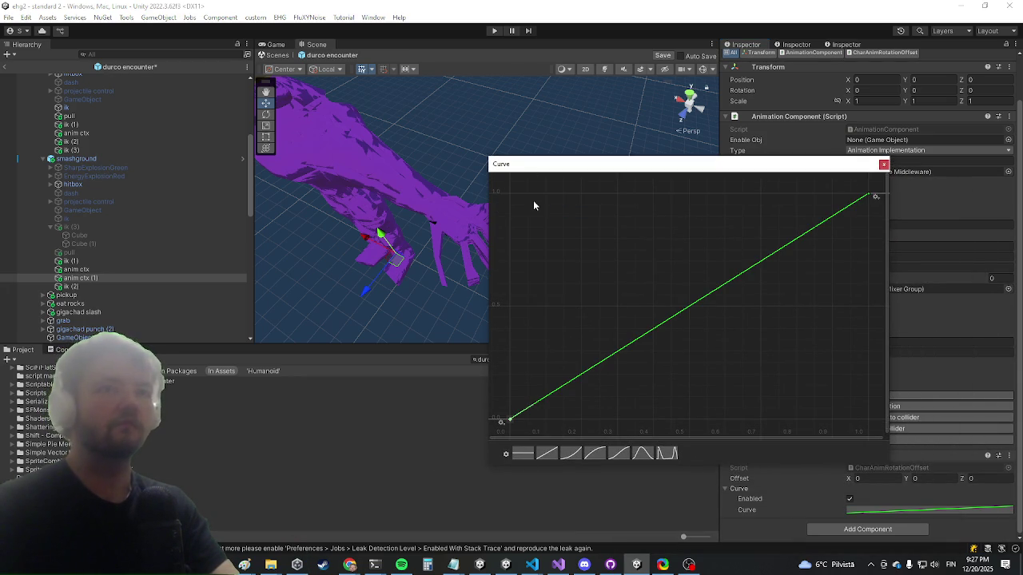
pyautogui.rightClick(870, 198)
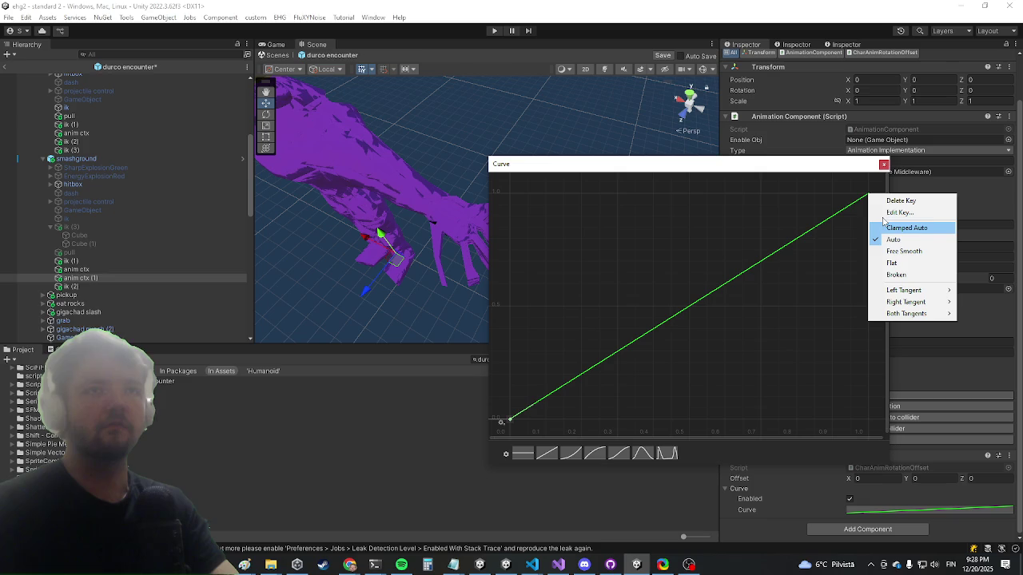
pyautogui.click(892, 214)
pyautogui.press('Return')
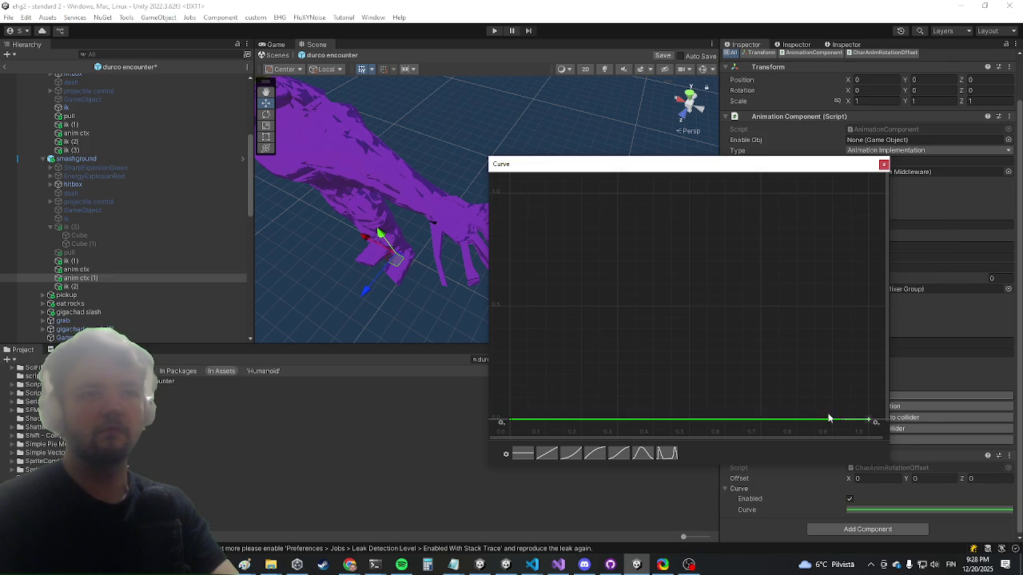
# Step: Make the curve hold flat at 0 until about 0.8, then rise to 1
pyautogui.rightClick(788, 423)
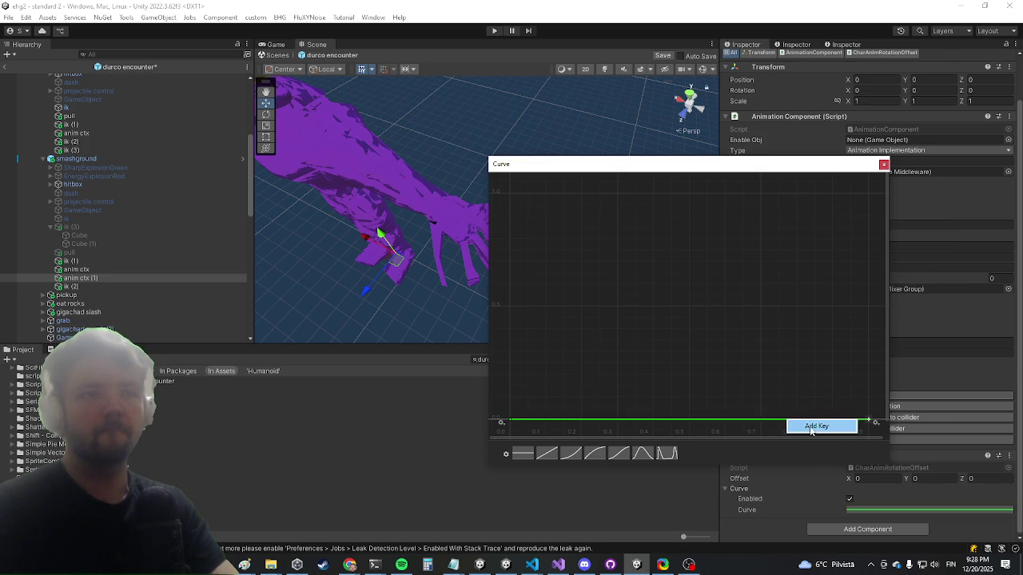
pyautogui.click(812, 428)
pyautogui.rightClick(869, 419)
pyautogui.click(901, 438)
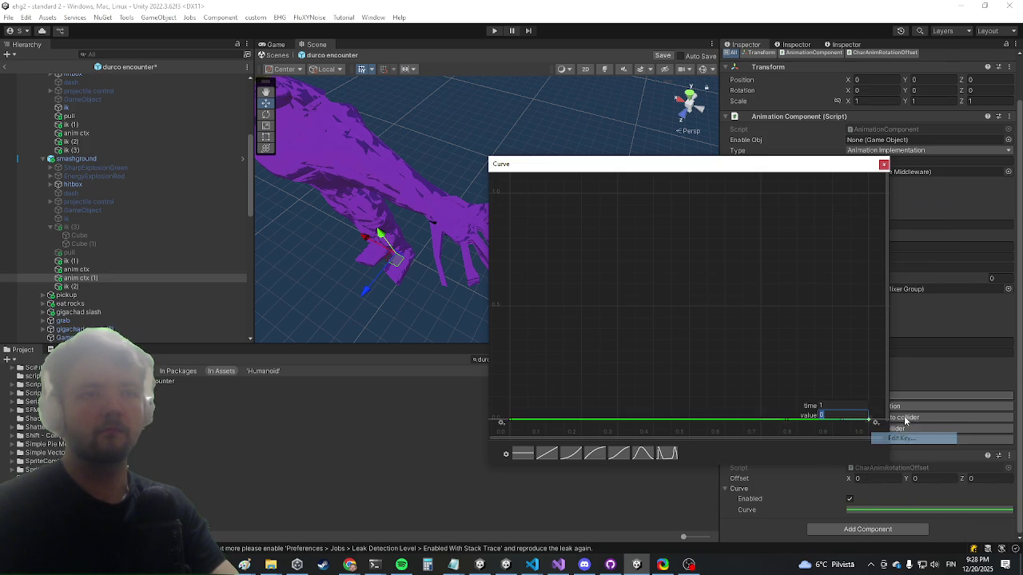
pyautogui.write('1')
pyautogui.press('Return')
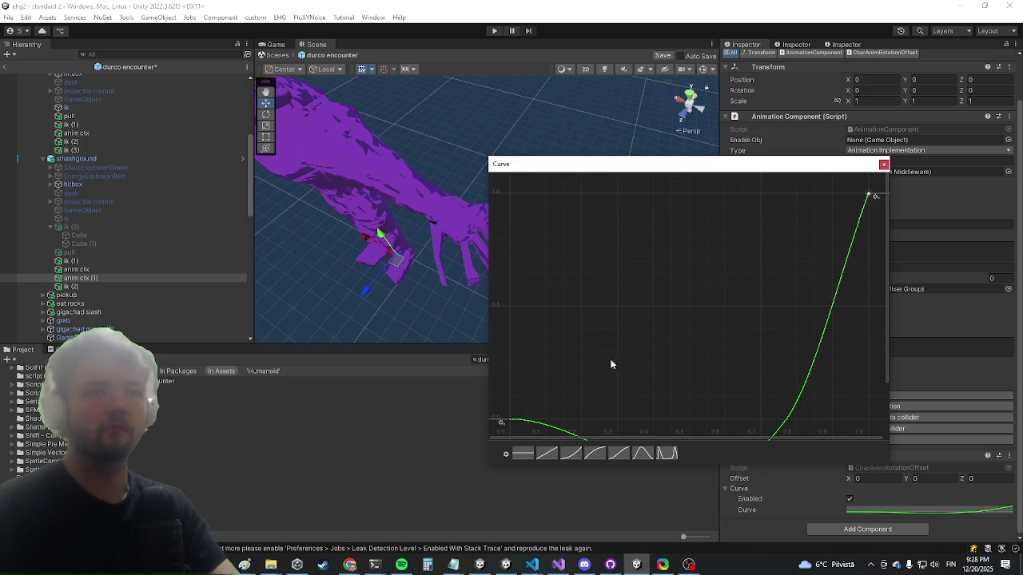
pyautogui.scroll(-3, 719, 256)
pyautogui.moveTo(795, 286); pyautogui.dragTo(812, 322)
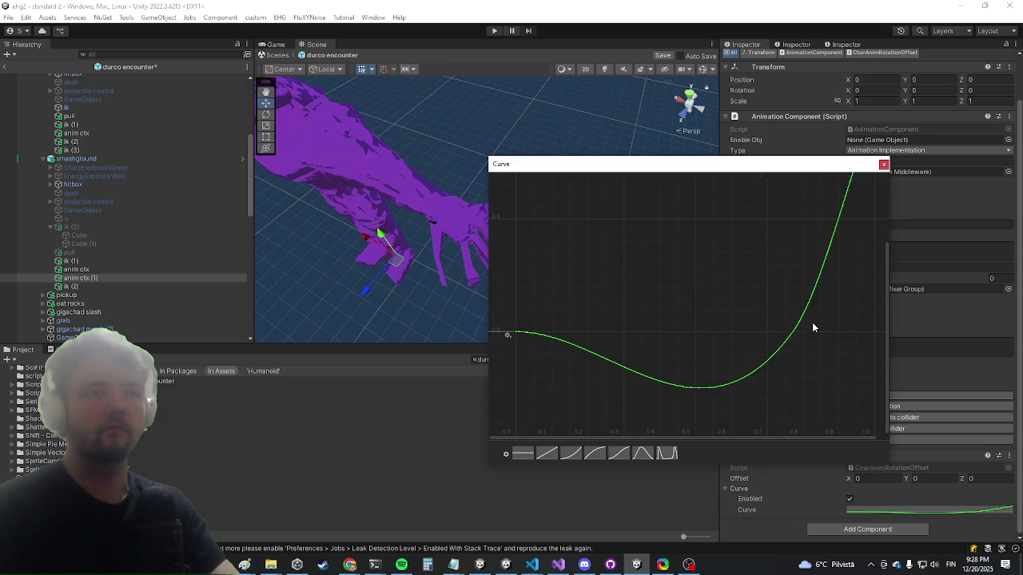
pyautogui.doubleClick(796, 339)
pyautogui.moveTo(780, 356); pyautogui.dragTo(765, 334)
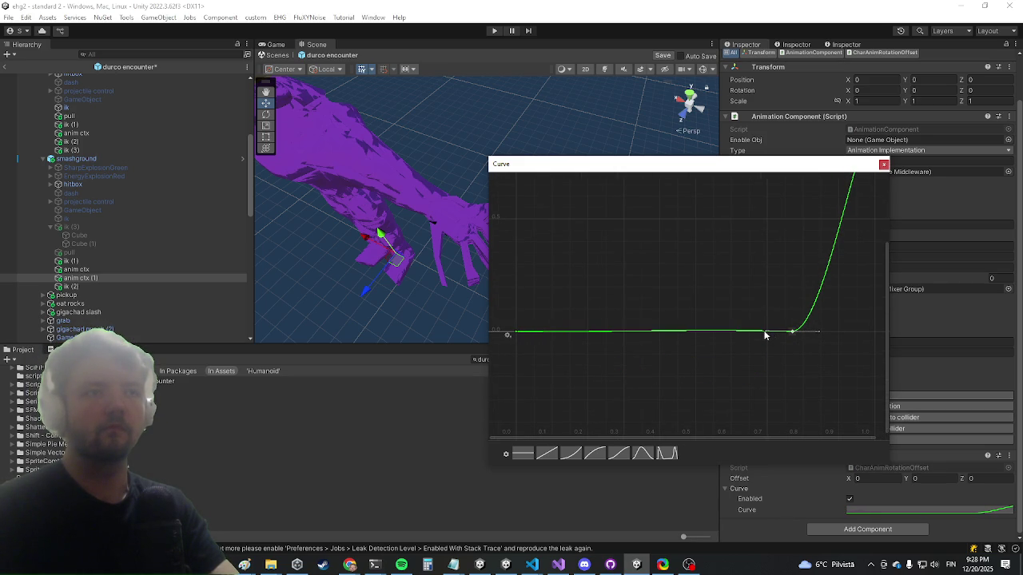
pyautogui.click(884, 166)
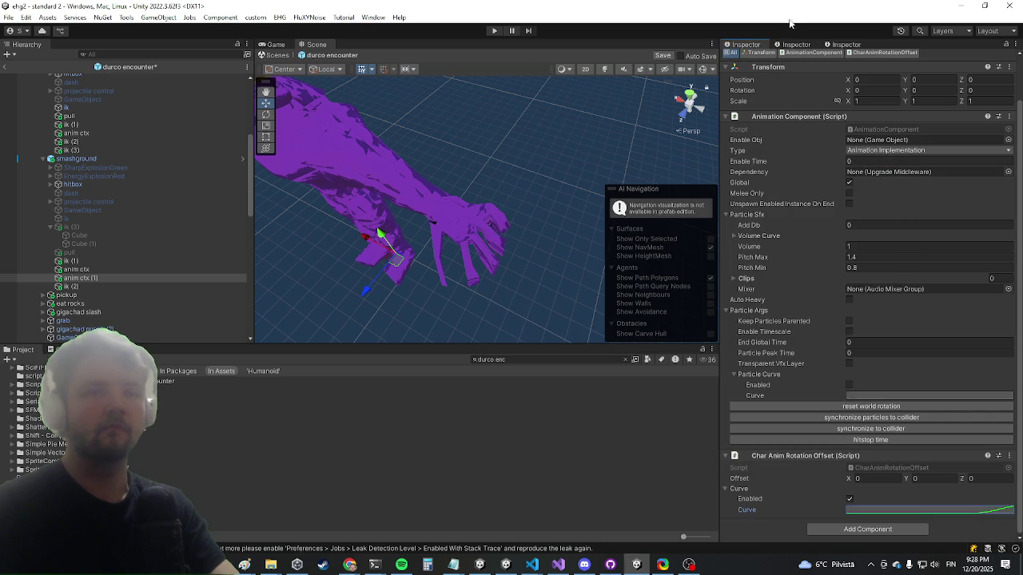
# Step: Select gigachad, trial Z rotations (-2.5, 3.32) and an X tilt, reverting each
pyautogui.scroll(10, 128, 232)
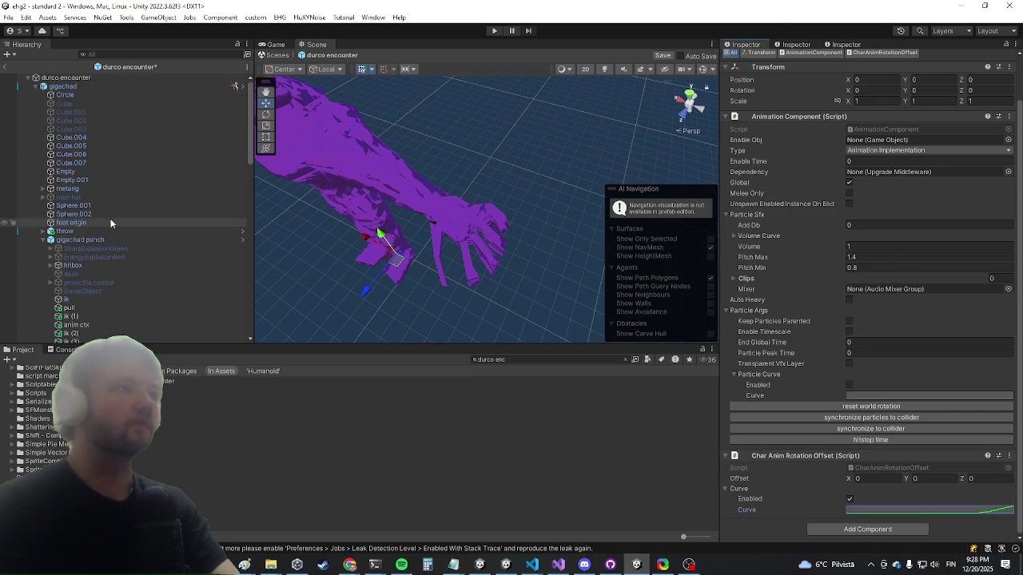
pyautogui.click(91, 87)
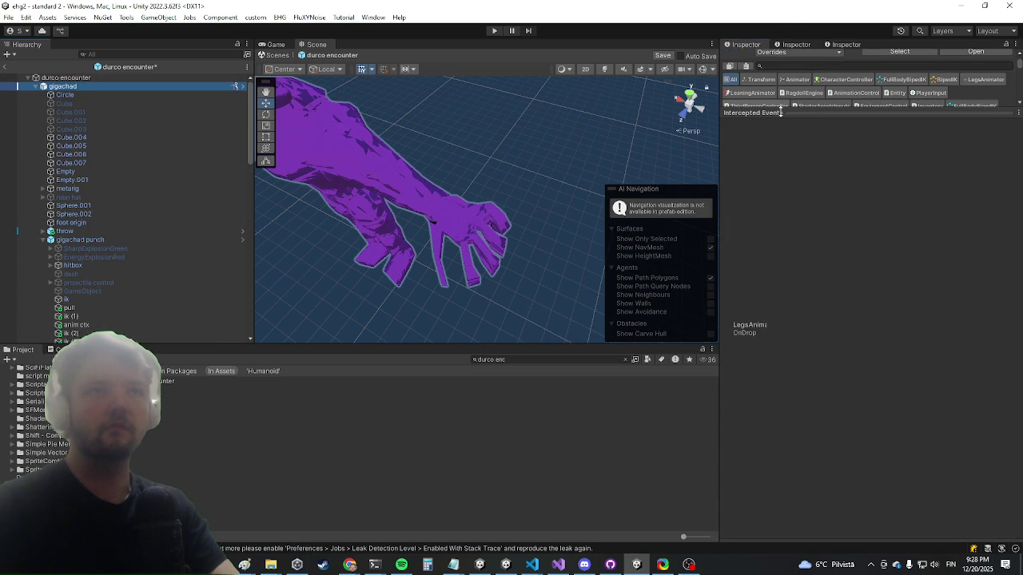
pyautogui.moveTo(780, 112); pyautogui.dragTo(780, 344)
pyautogui.click(987, 144)
pyautogui.write('-2.5')
pyautogui.press('BackSpace')
pyautogui.press('BackSpace')
pyautogui.press('BackSpace')
pyautogui.write('3.32')
pyautogui.press('Escape')
pyautogui.click(912, 145)
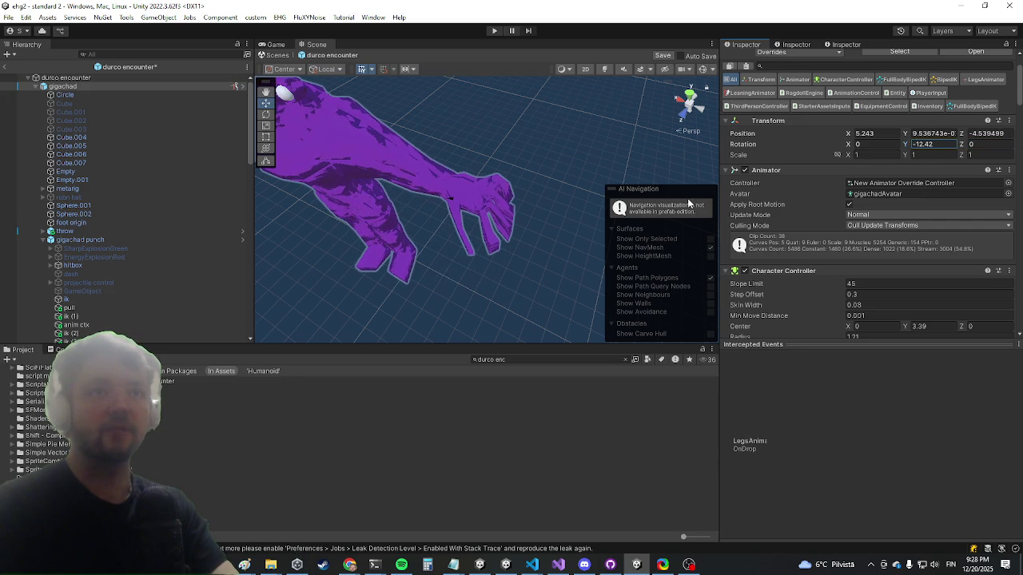
pyautogui.moveTo(852, 147)
pyautogui.mouseDown()
pyautogui.moveTo(543, 237)
pyautogui.moveTo(69, 107)
pyautogui.moveTo(240, 48)
pyautogui.moveTo(424, 11)
pyautogui.mouseUp()
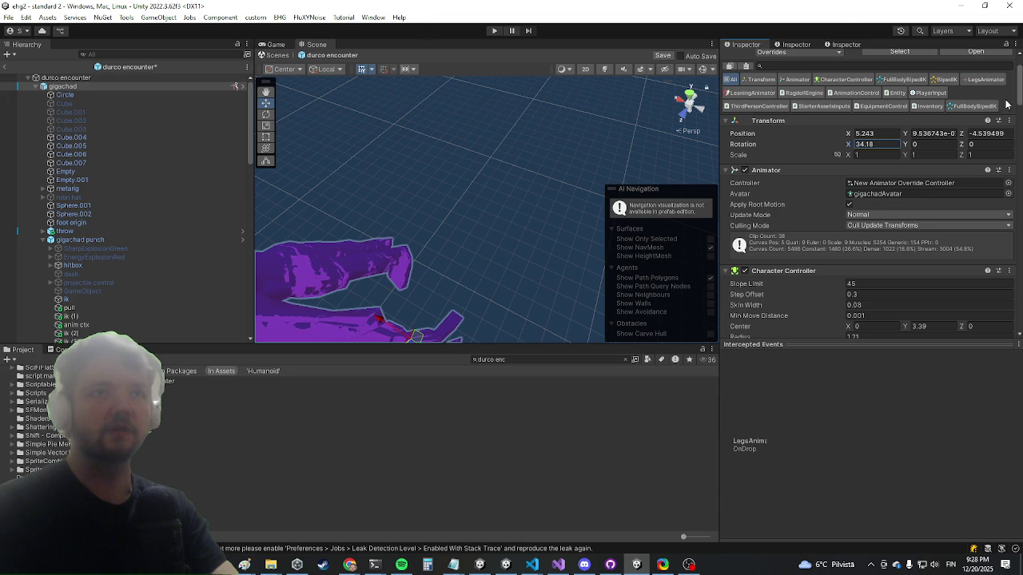
pyautogui.press('Escape')
# Step: Select ik (2) under smashground to view its Animation Component settings
pyautogui.scroll(-5, 163, 255)
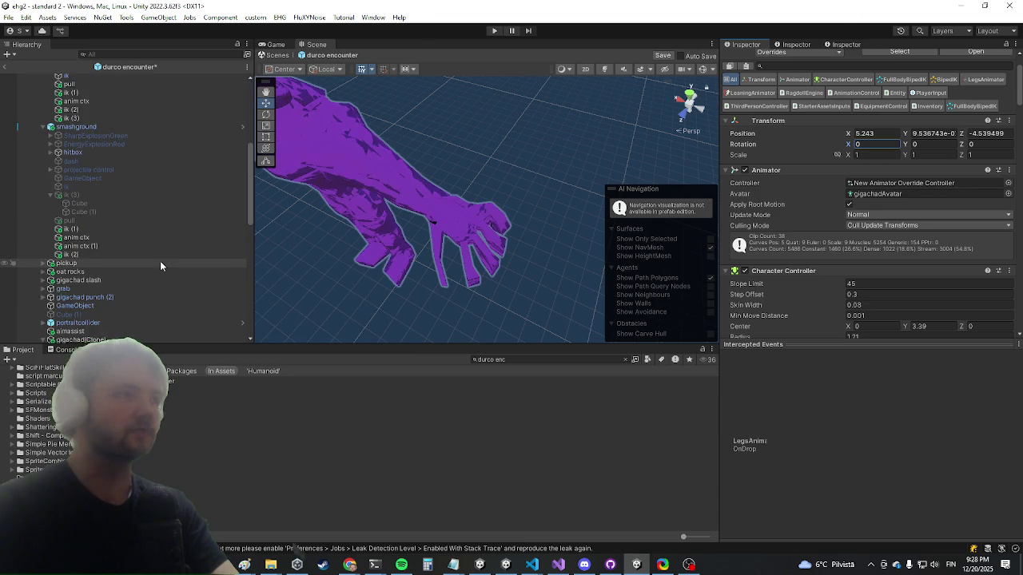
pyautogui.scroll(2, 174, 177)
pyautogui.scroll(-2, 96, 320)
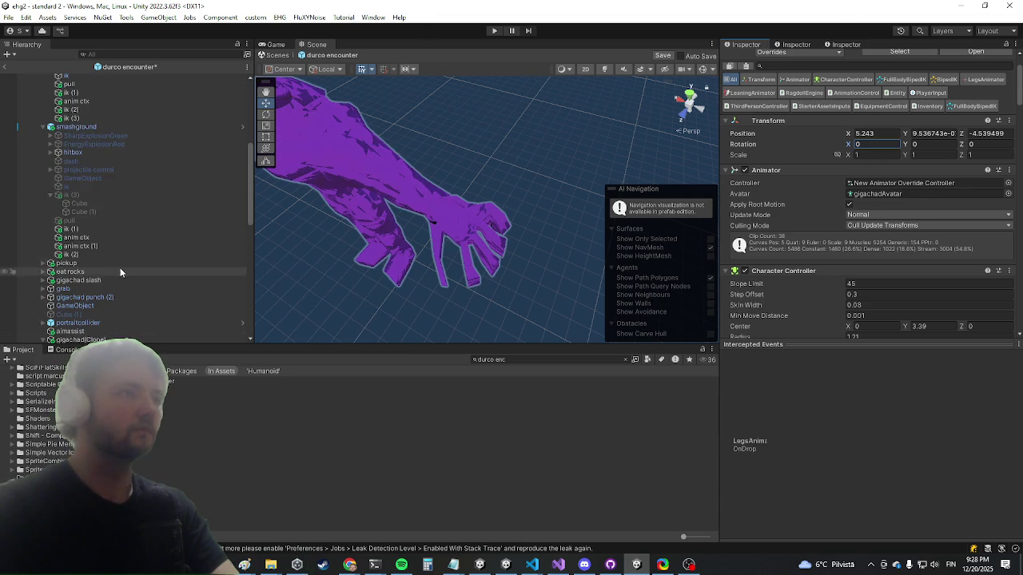
pyautogui.click(138, 255)
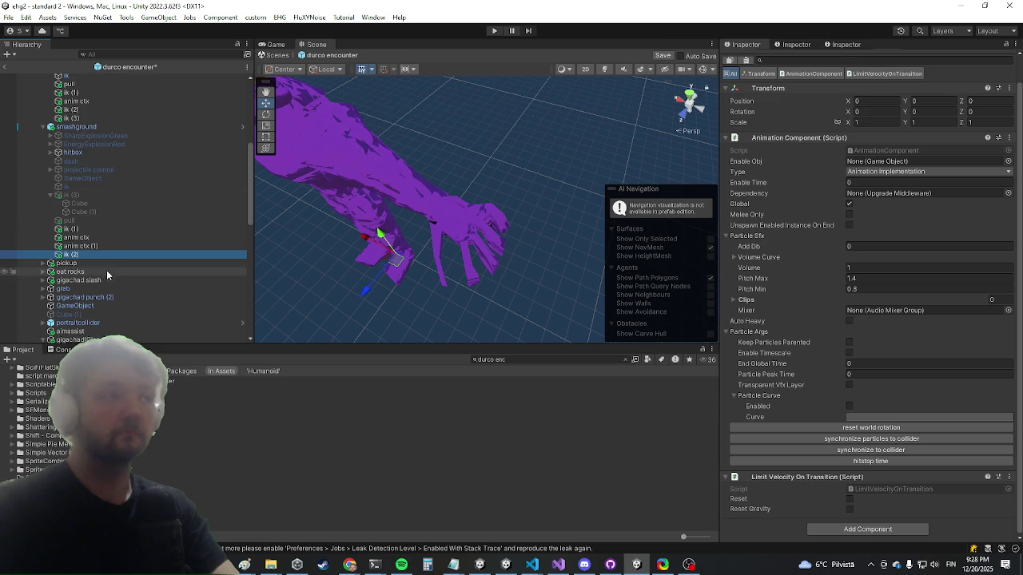
# Step: Set anim ctx (1)'s Char Anim Rotation Offset X to 30 and save the prefab
pyautogui.click(127, 246)
pyautogui.click(878, 479)
pyautogui.write('30')
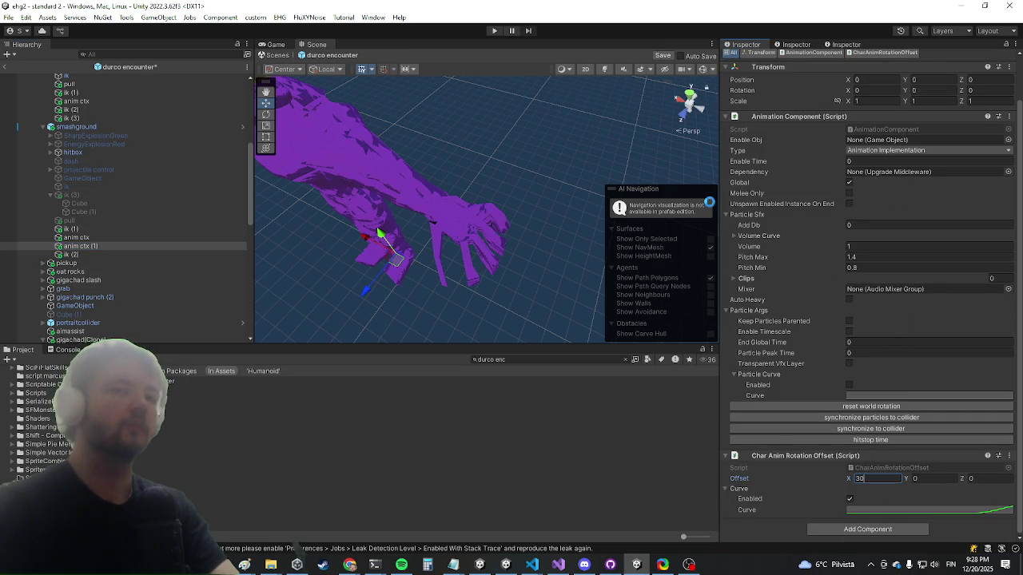
pyautogui.press('Return')
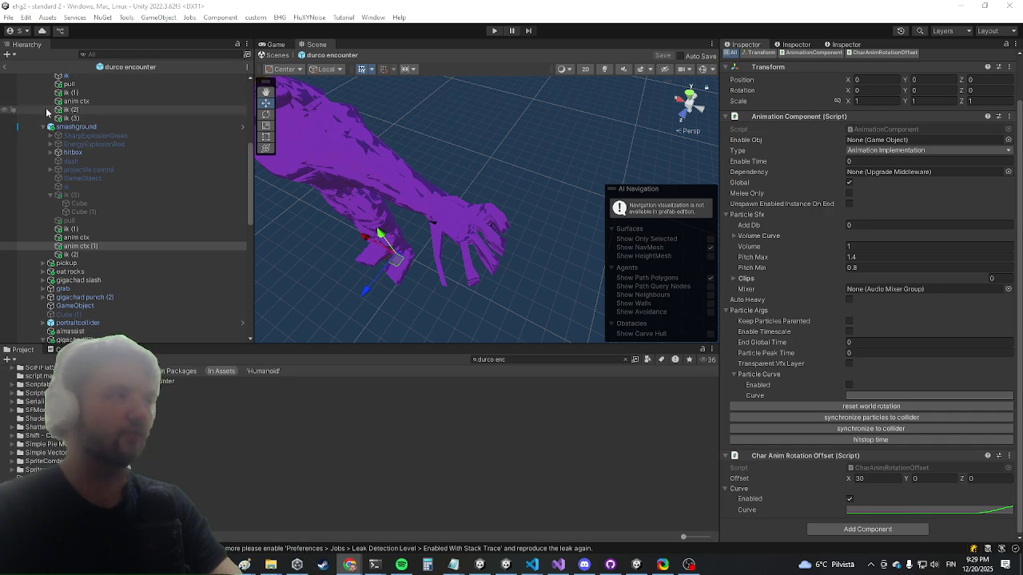
pyautogui.click(6, 73)
# Step: Return to the main scene and run the killwave console command in play mode
pyautogui.click(5, 70)
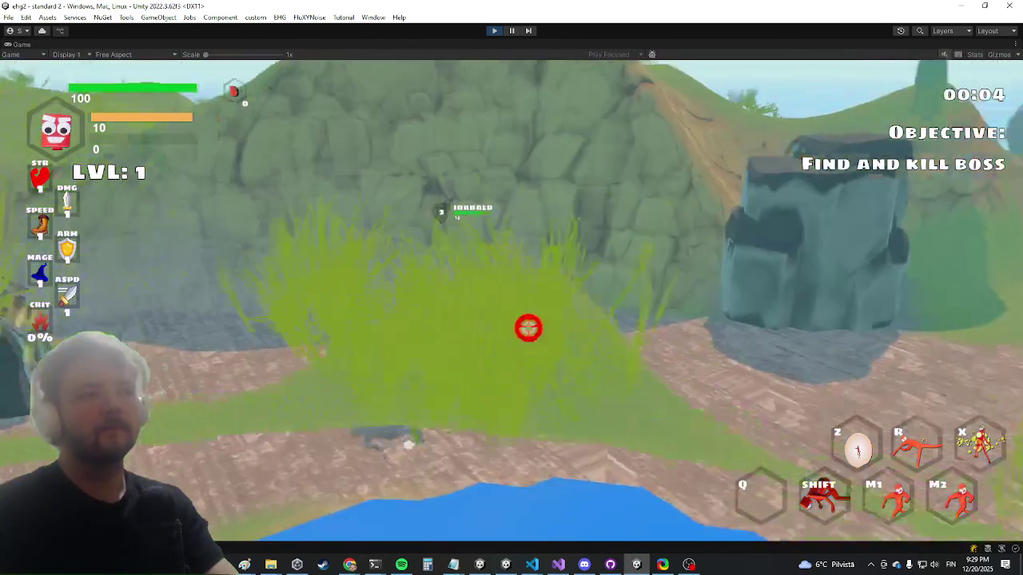
pyautogui.press('shift')
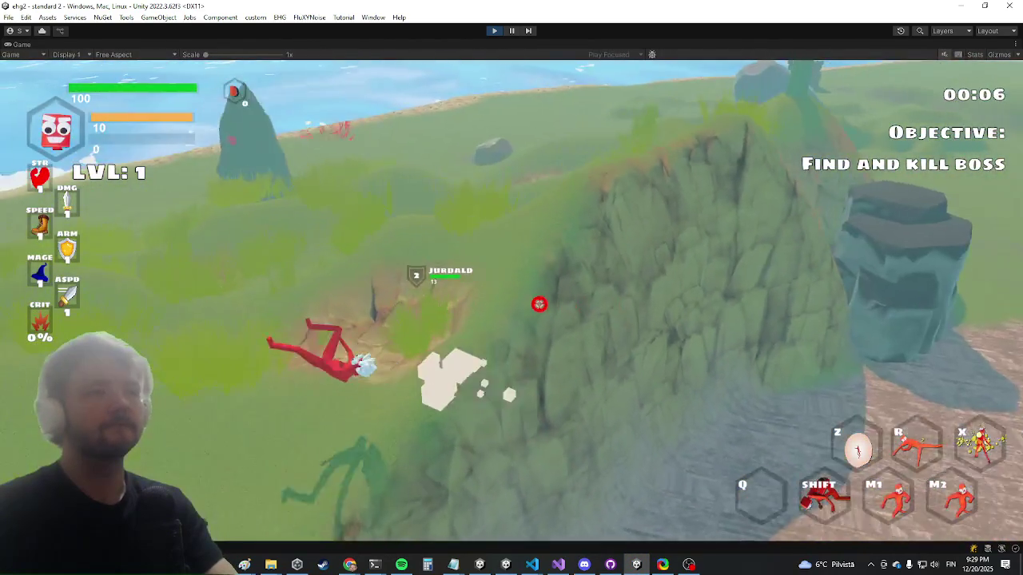
pyautogui.press('`')
pyautogui.write('killwave')
pyautogui.press('Return')
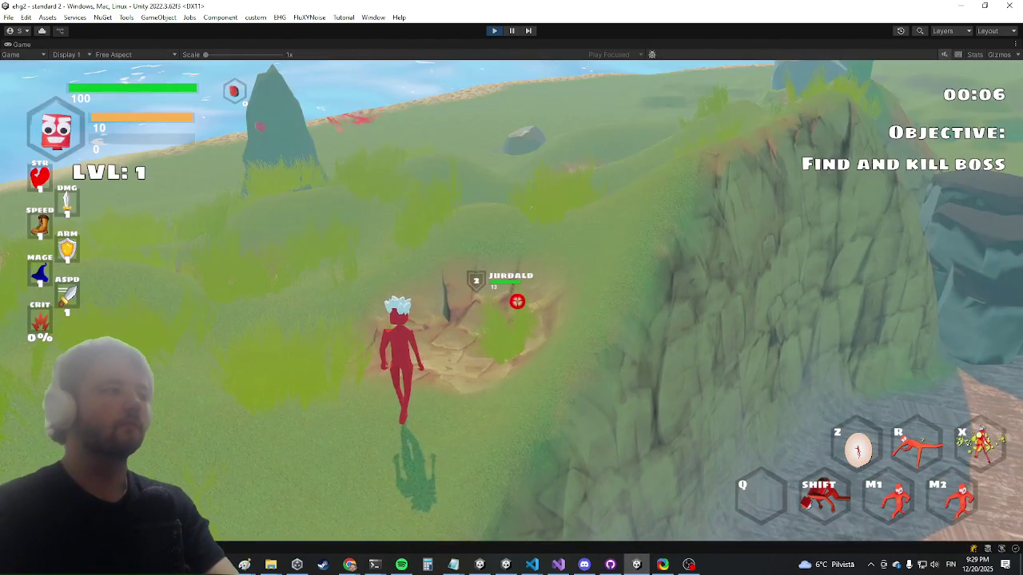
# Step: Run the player to the Durco Tan Cap boss and hit it with primary and secondary attacks
pyautogui.press('w')
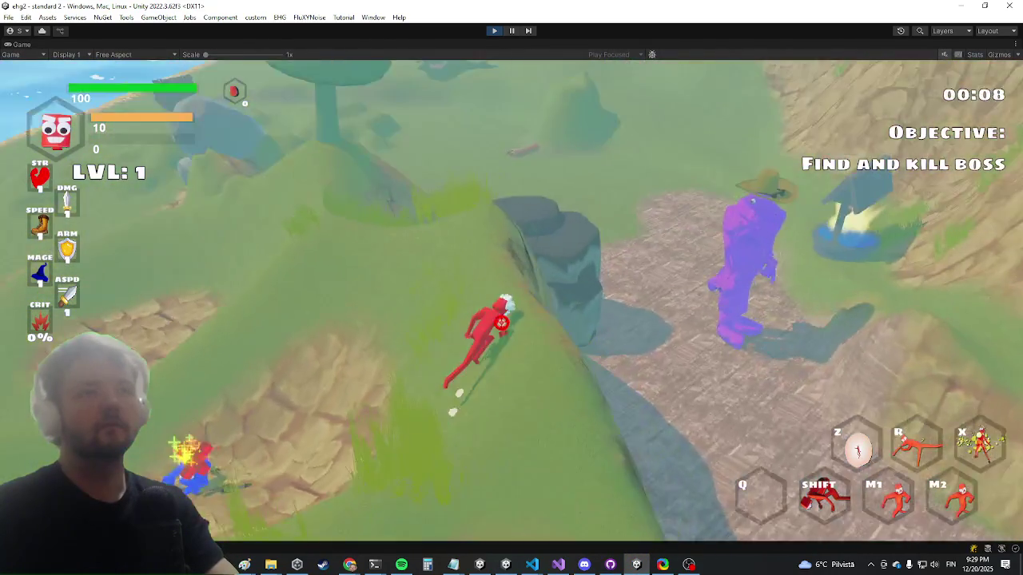
pyautogui.press('w')
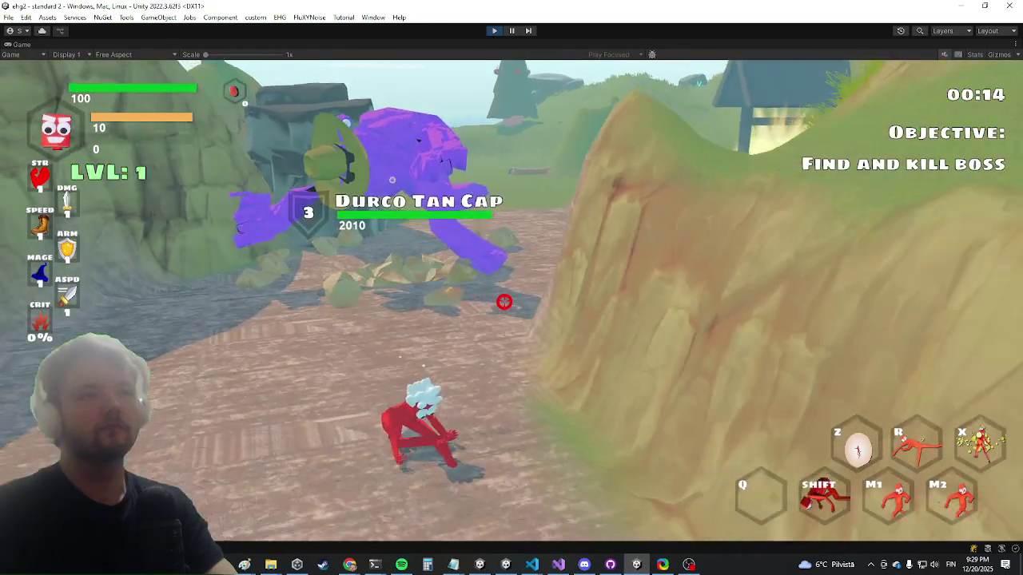
pyautogui.press('w')
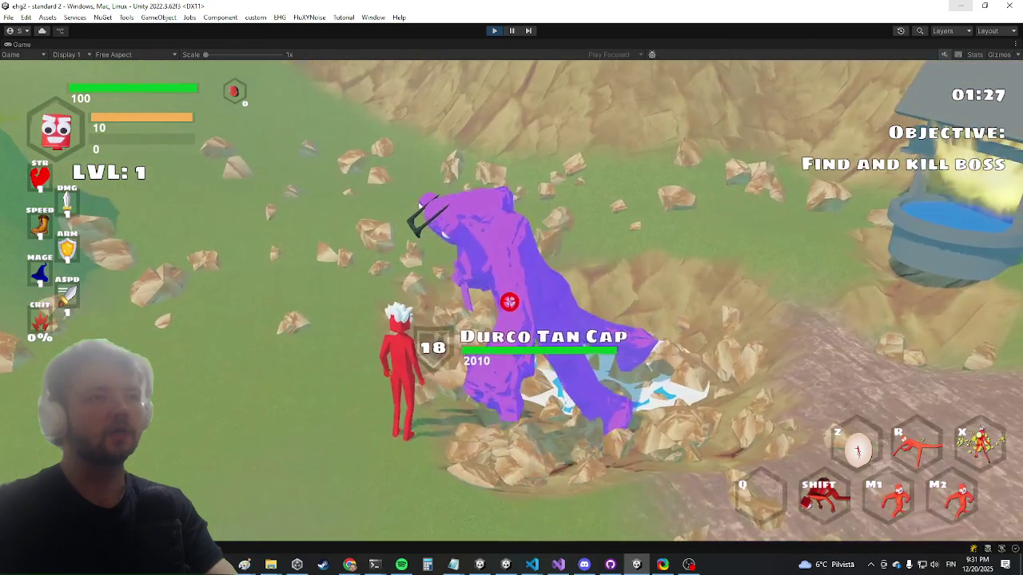
pyautogui.press('w')
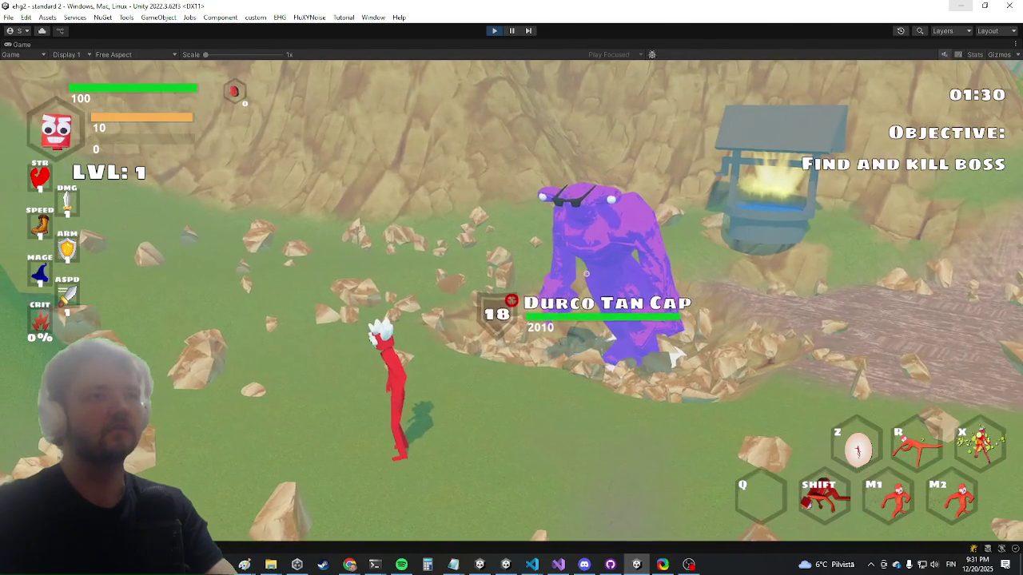
pyautogui.press('w')
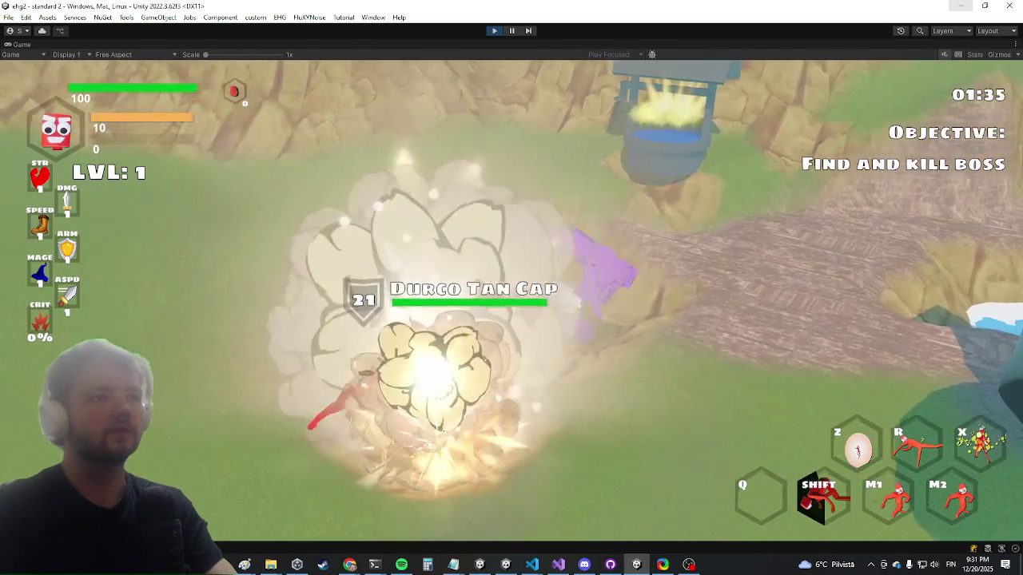
pyautogui.press('d')
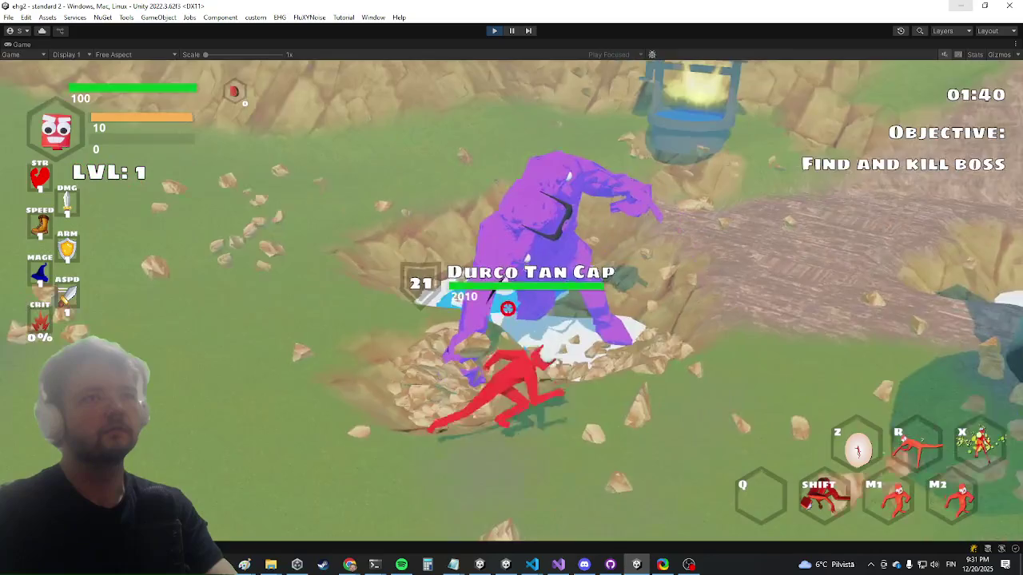
pyautogui.click(508, 309)
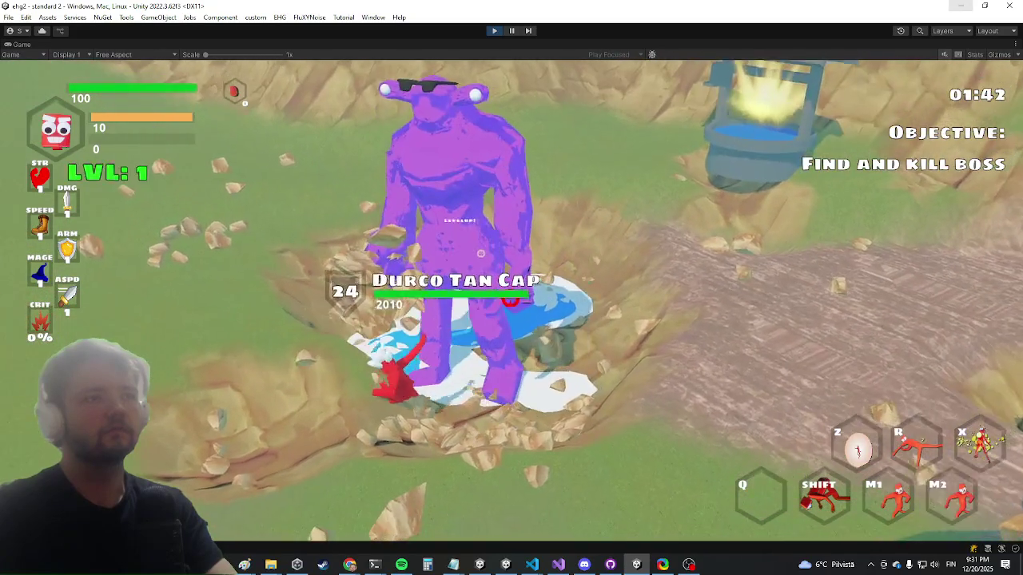
pyautogui.rightClick(510, 304)
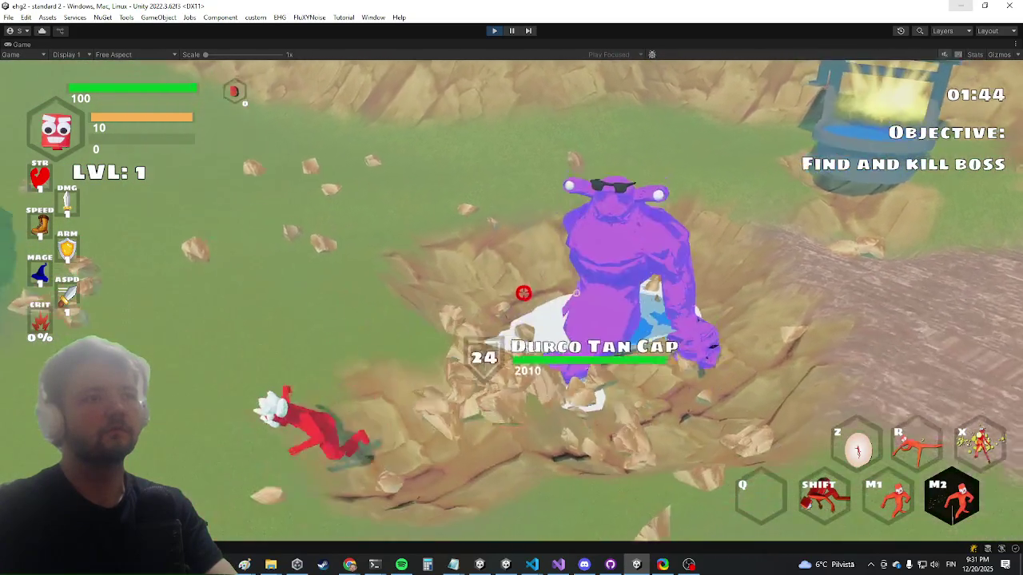